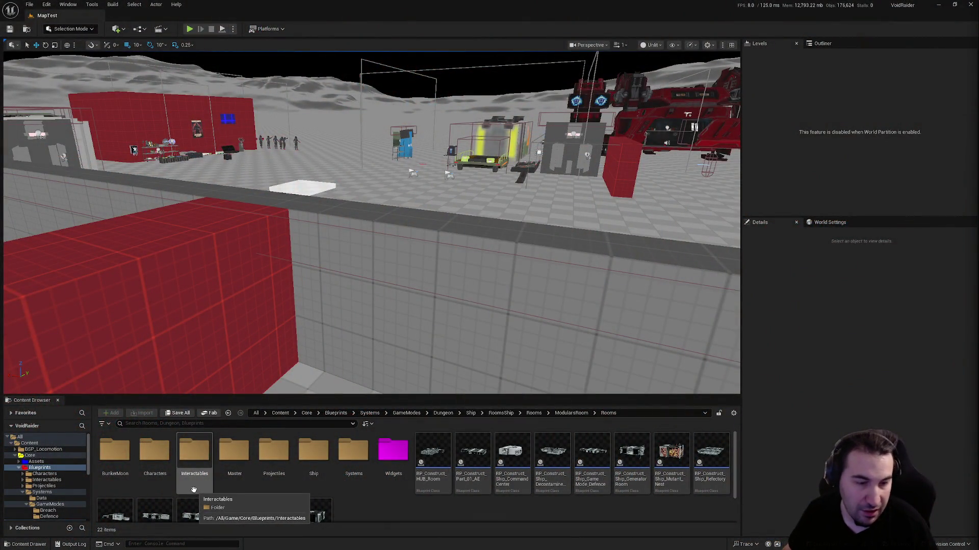
# - Bring up the Windows Start menu, then dismiss it with Escape
pyautogui.click(405, 542)
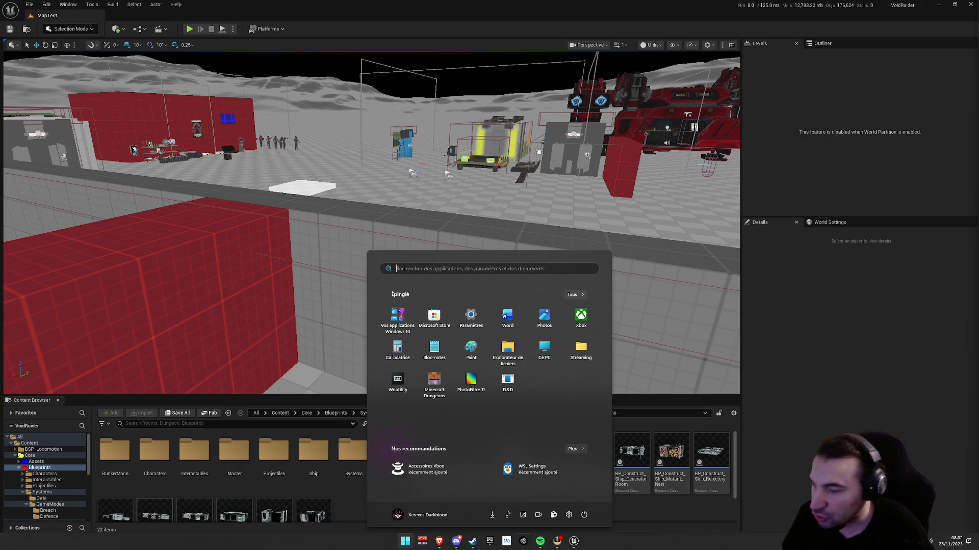
pyautogui.press('Escape')
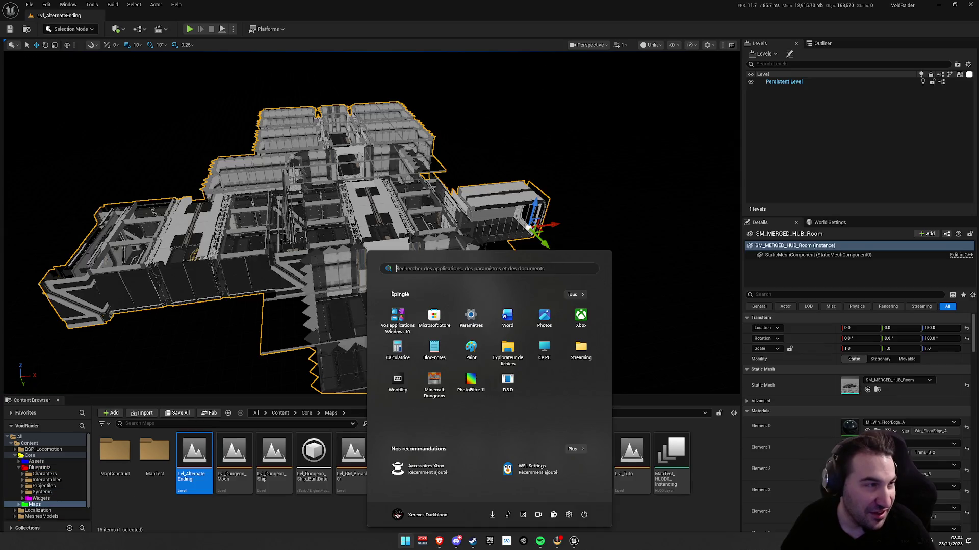
# - Dismiss the Start menu to return to Lvl_AlternateEnding in the Unreal Editor
pyautogui.press('Escape')
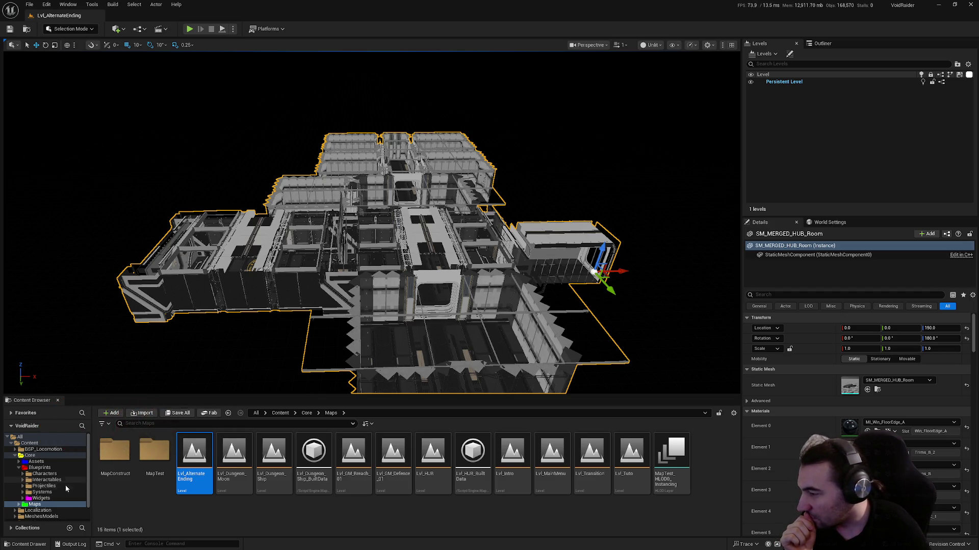
# - Browse the Projectiles and Systems blueprint folders, ending on Blueprints > Interactables
pyautogui.click(65, 487)
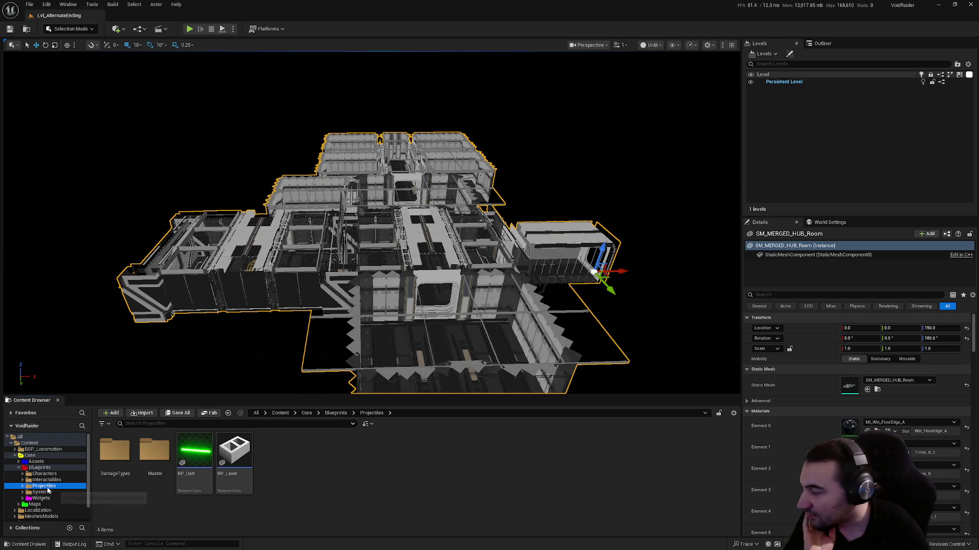
pyautogui.click(41, 492)
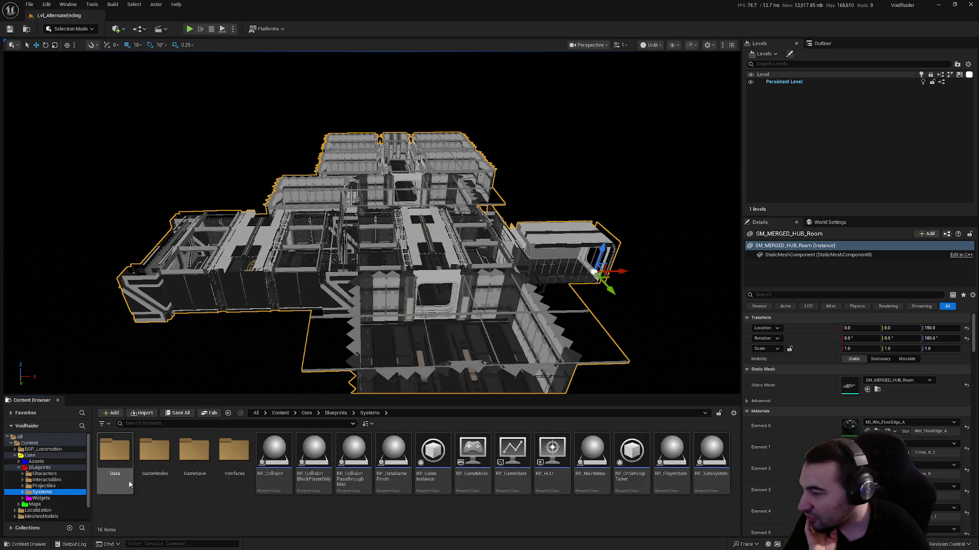
pyautogui.click(48, 480)
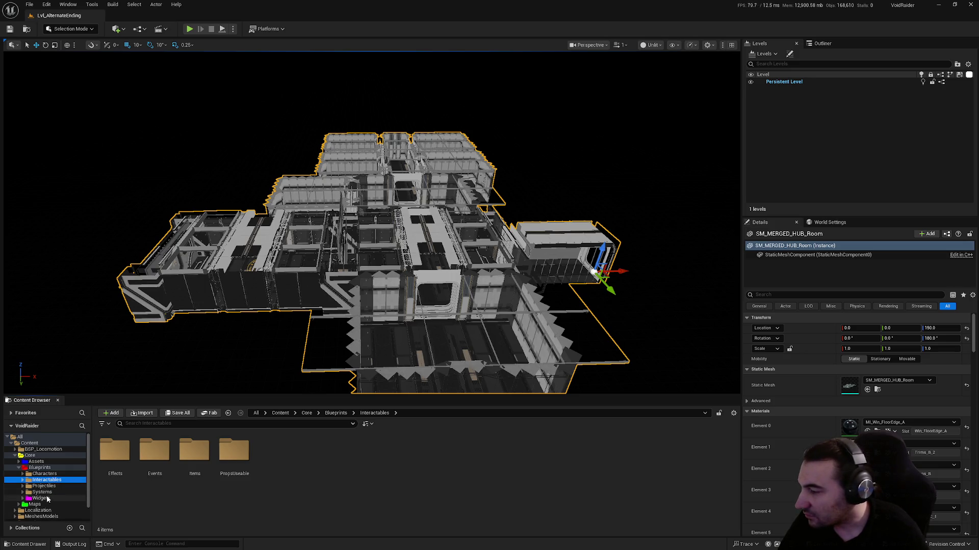
pyautogui.click(43, 492)
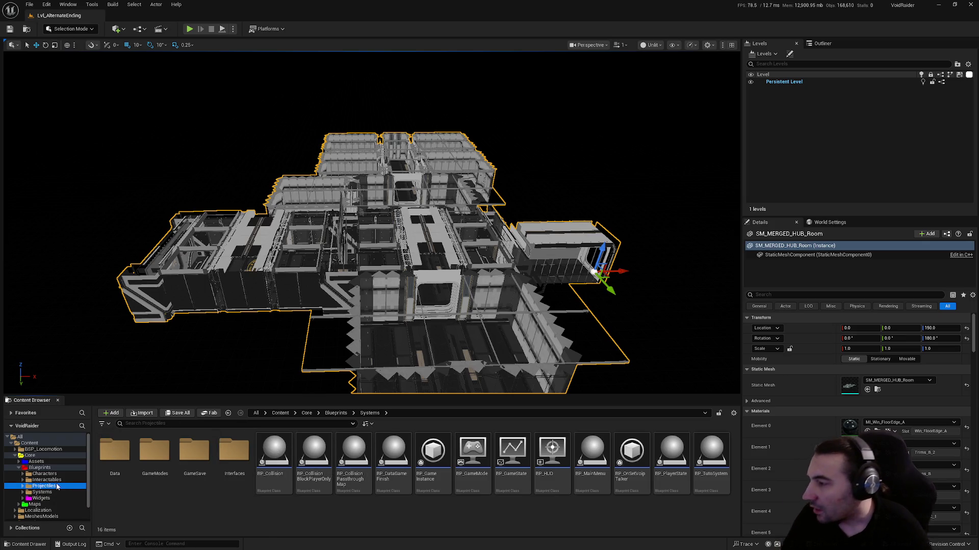
pyautogui.click(44, 486)
pyautogui.press('Up')
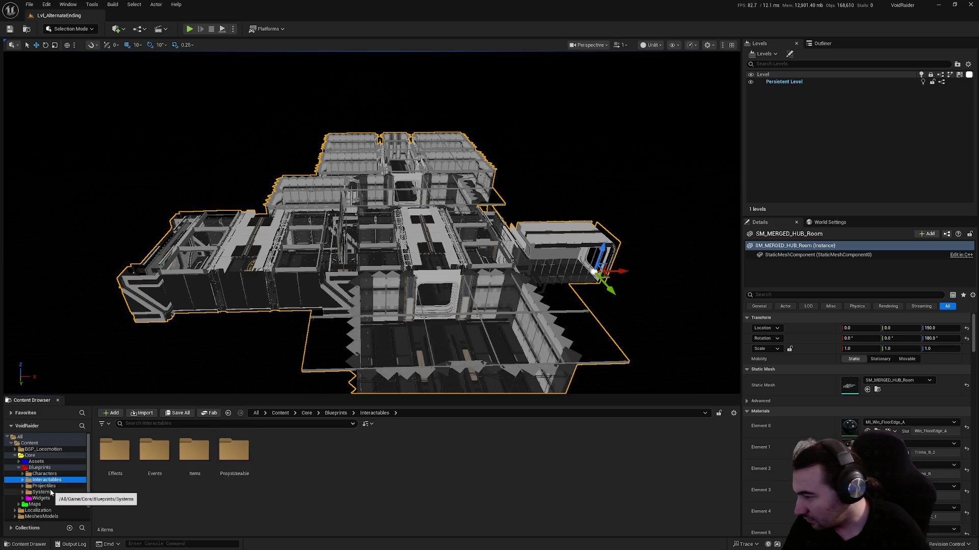
pyautogui.press('super')
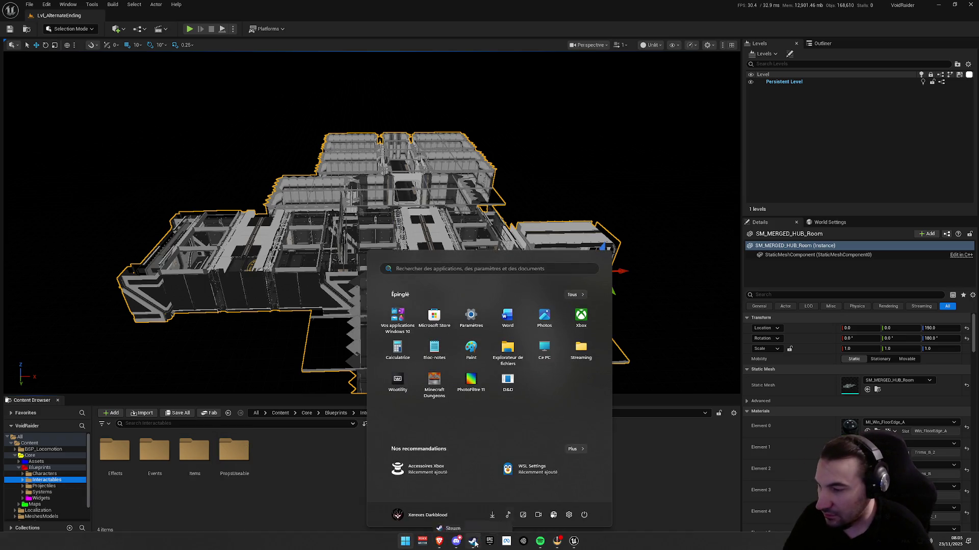
pyautogui.press('super')
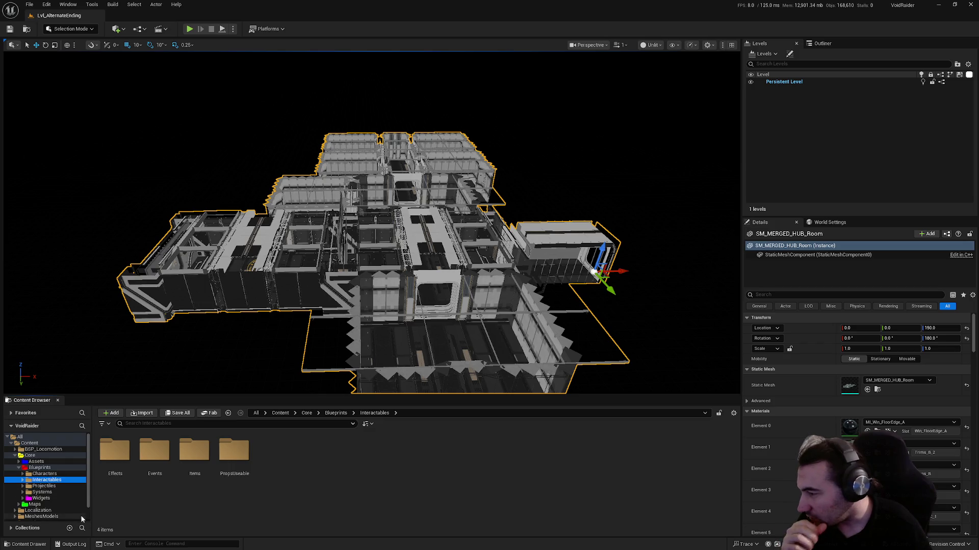
# - Select Core/Blueprints/Systems in the folder tree to list its 16 items
pyautogui.click(42, 492)
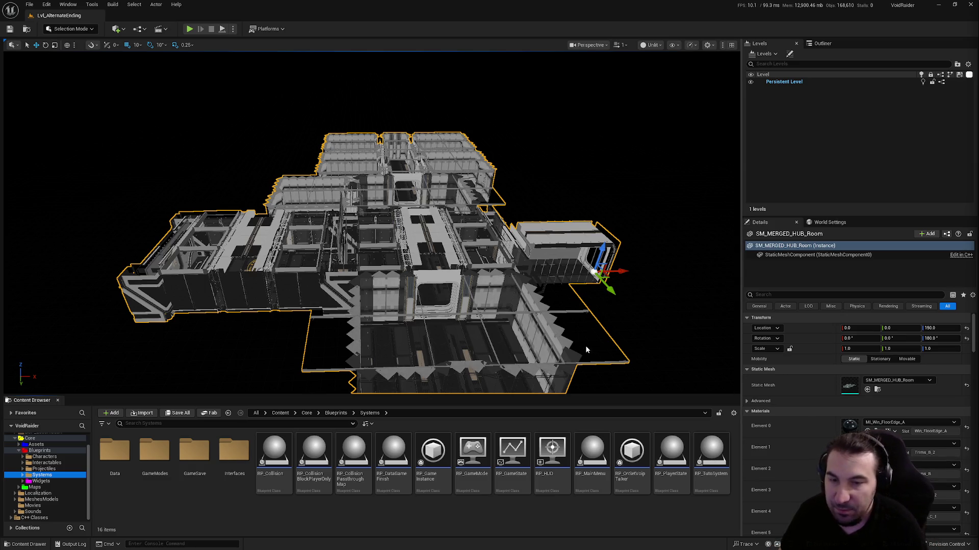
# - Open the GameModes folder, step into Dungeon, and go back to GameModes
pyautogui.moveTo(585, 345); pyautogui.dragTo(438, 266)
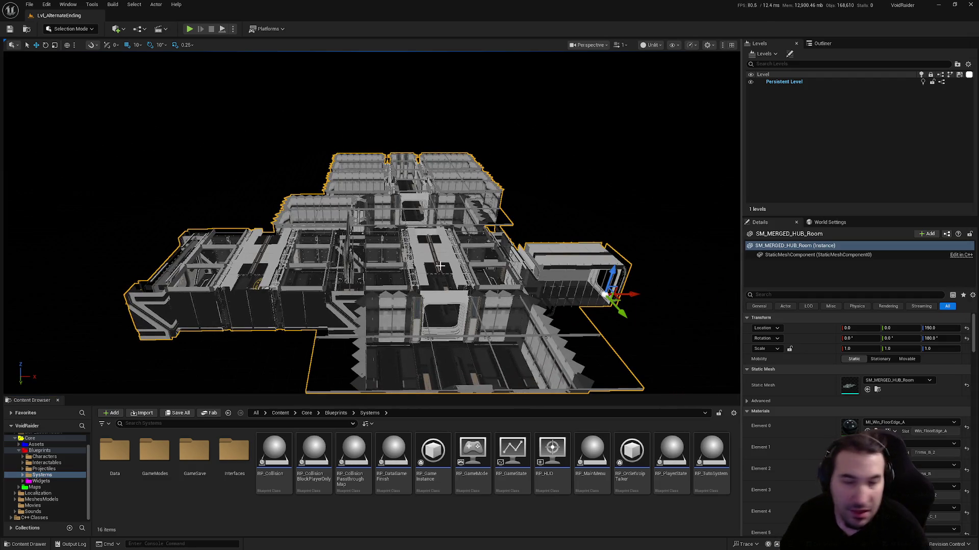
pyautogui.moveTo(438, 266); pyautogui.dragTo(378, 225)
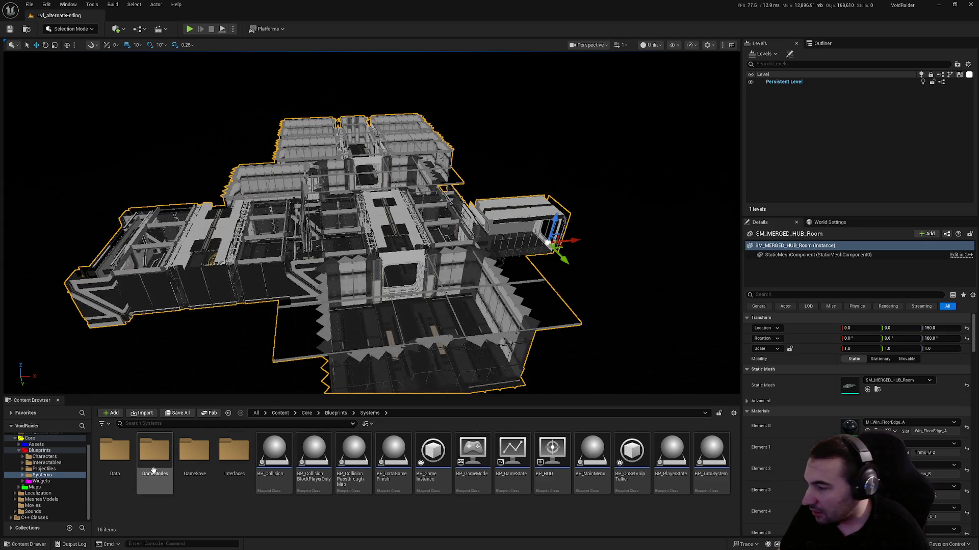
pyautogui.doubleClick(154, 451)
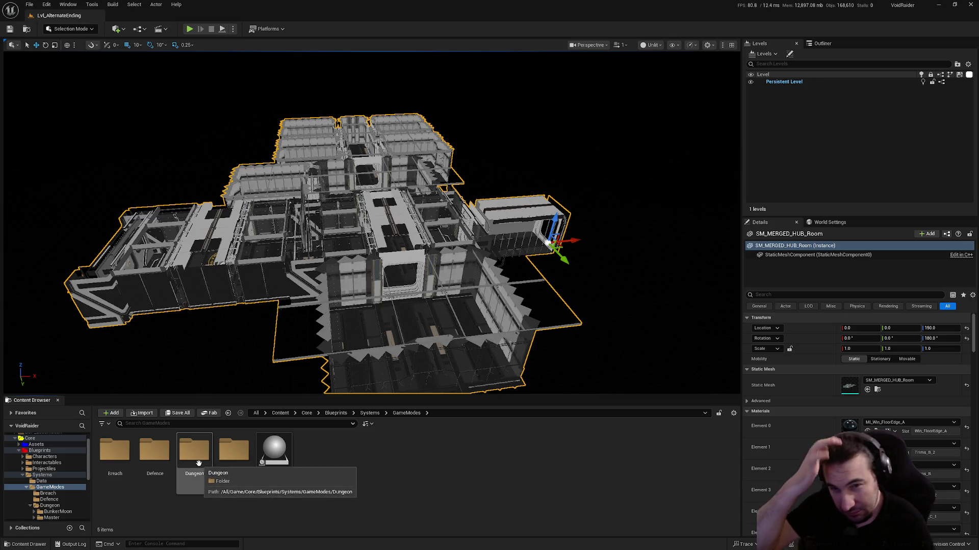
pyautogui.rightClick(356, 518)
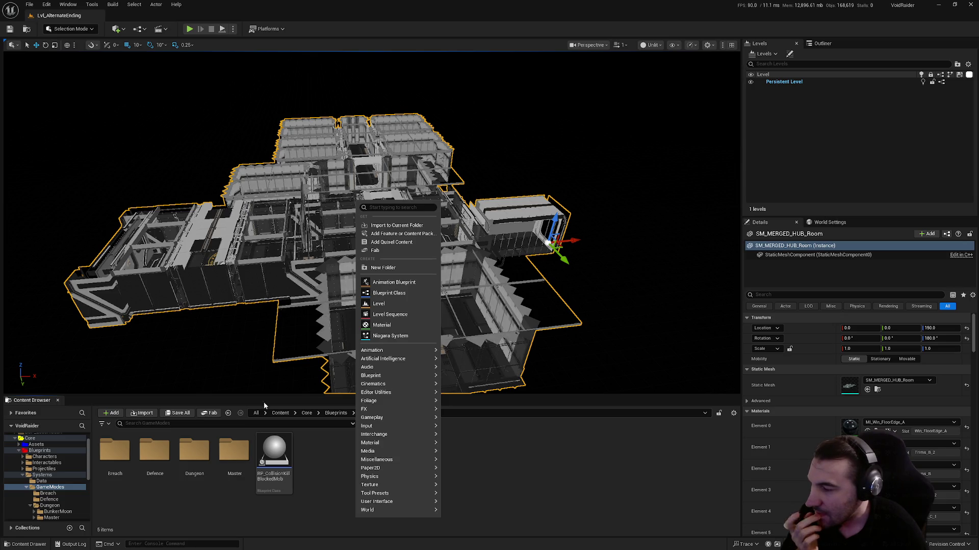
pyautogui.click(191, 451)
pyautogui.doubleClick(191, 452)
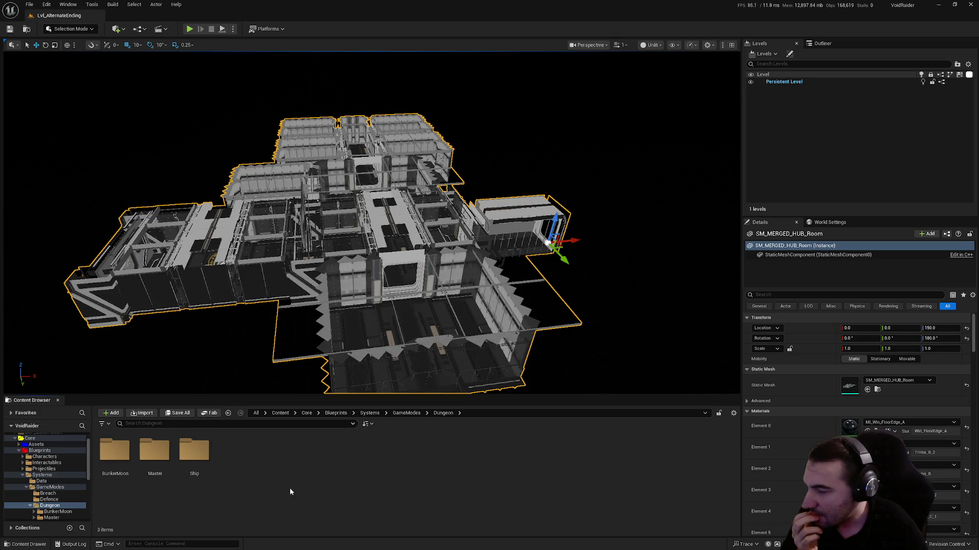
pyautogui.hotkey('alt', 'Left')
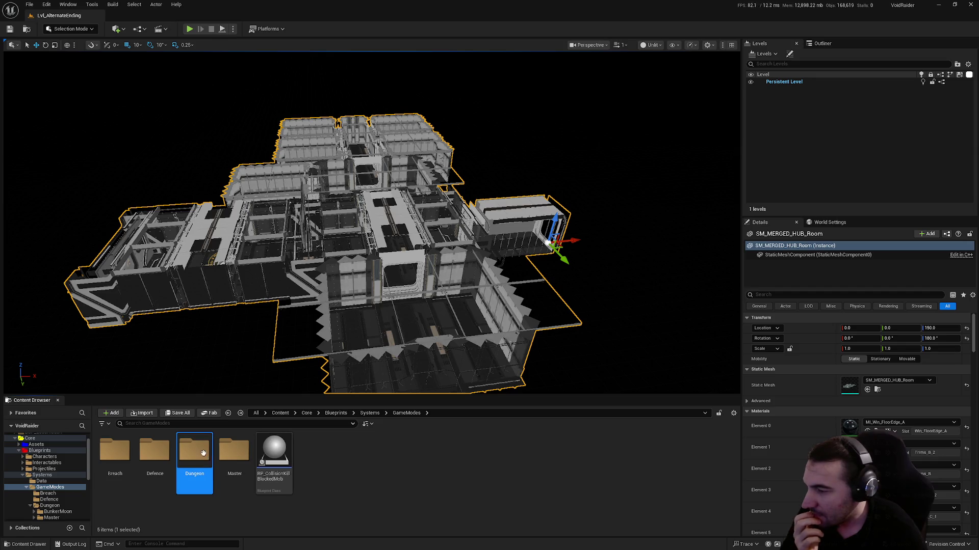
pyautogui.rightClick(378, 464)
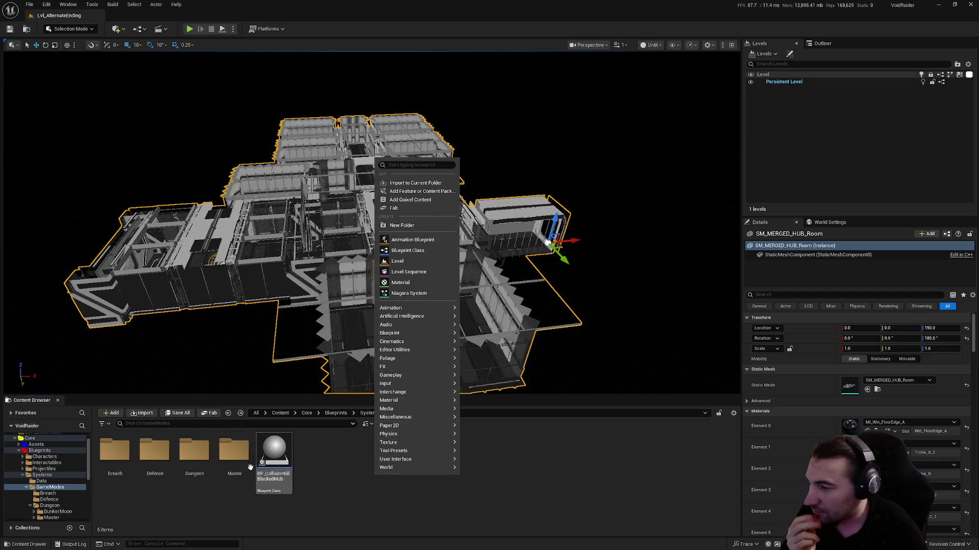
pyautogui.press('Escape')
# - Browse Dungeon > Ship > RoomsShip > Rooms > ModularsRoom > Rooms, then return to GameModes in the tree
pyautogui.hotkey('alt', 'Right')
pyautogui.hotkey('alt', 'Right')
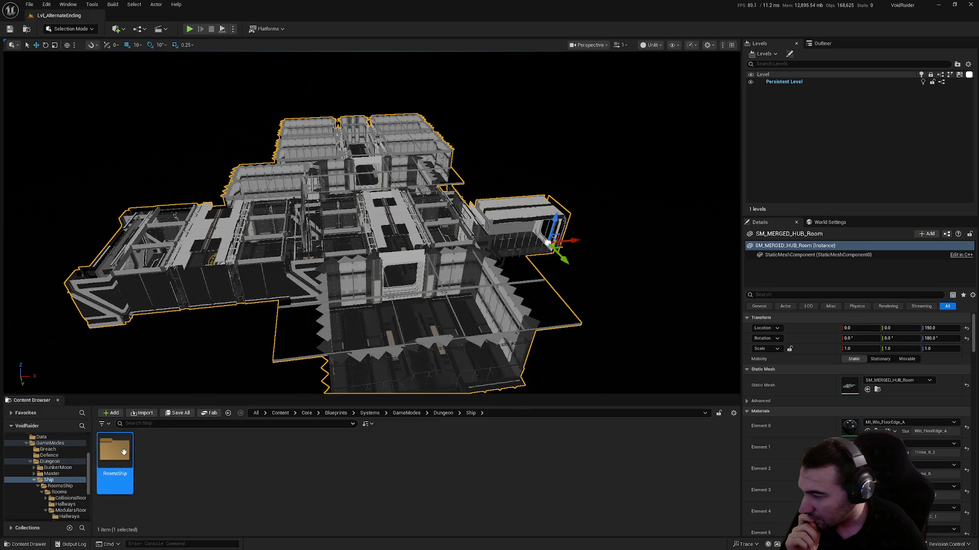
pyautogui.doubleClick(123, 453)
pyautogui.doubleClick(129, 461)
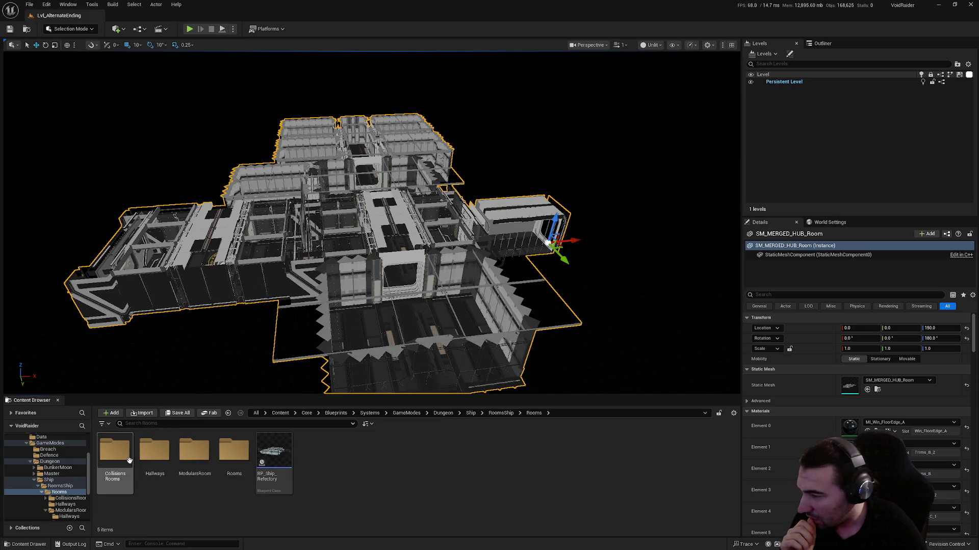
pyautogui.doubleClick(206, 457)
pyautogui.click(158, 456)
pyautogui.doubleClick(159, 456)
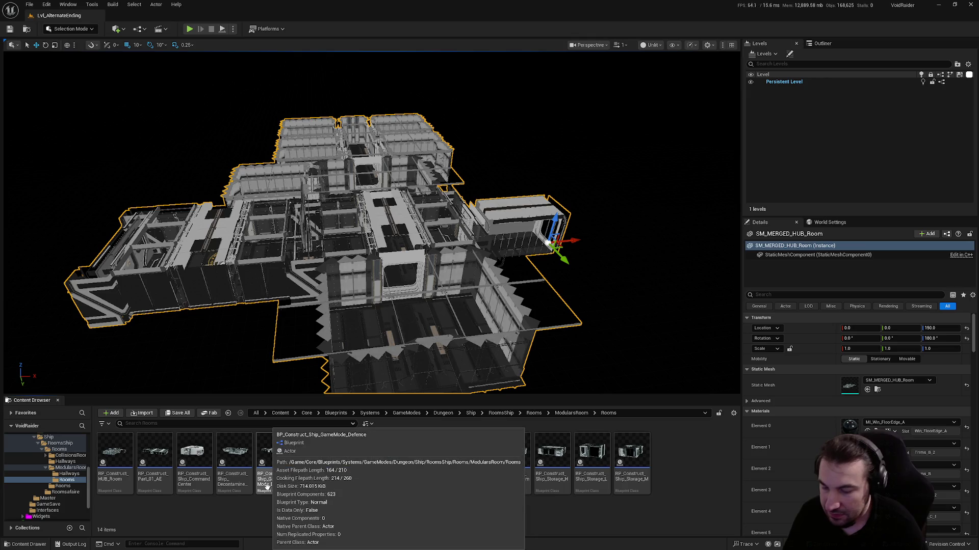
pyautogui.scroll(1, 67, 469)
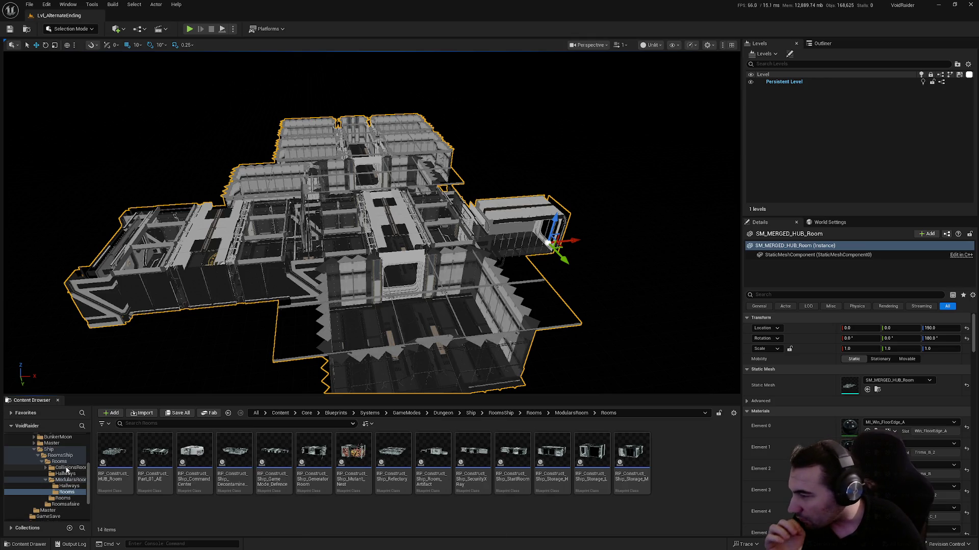
pyautogui.scroll(2, 67, 469)
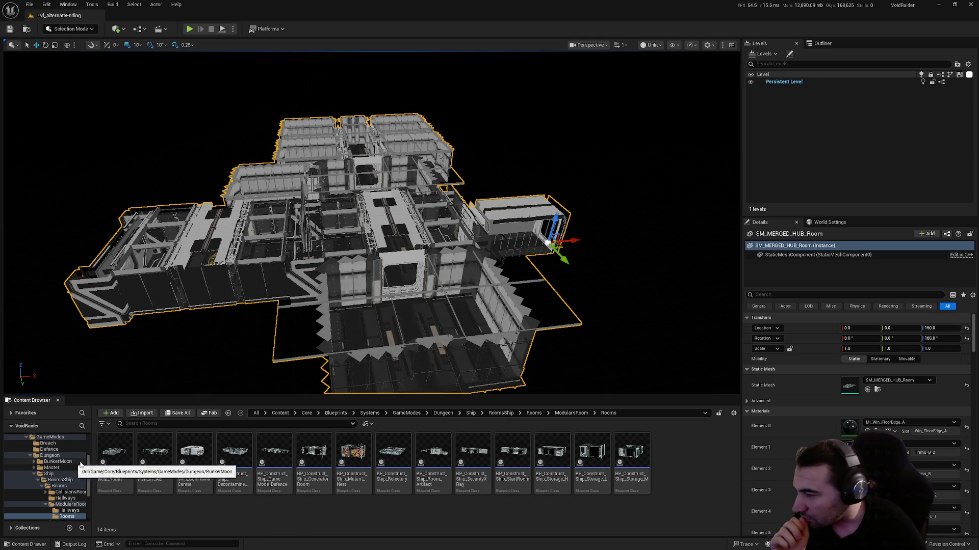
pyautogui.scroll(2, 71, 478)
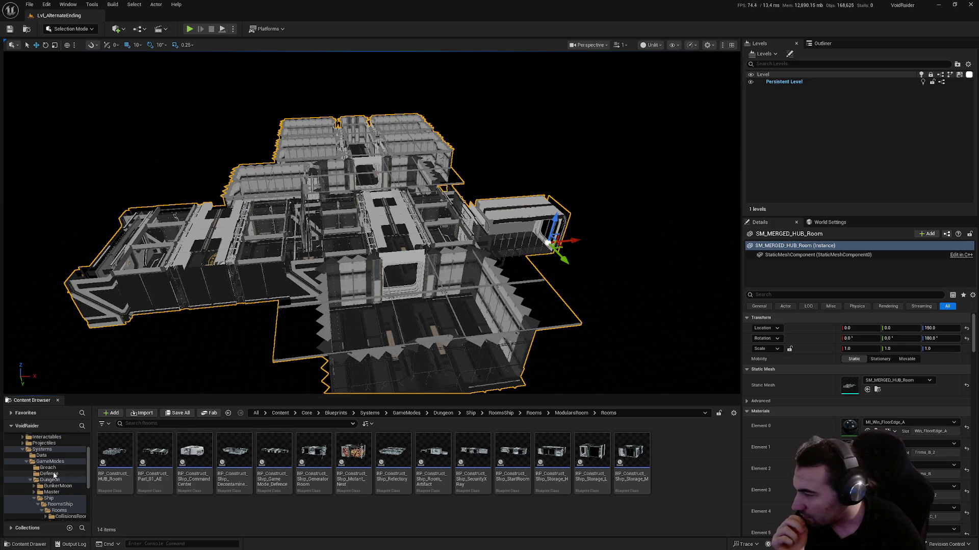
pyautogui.click(53, 474)
pyautogui.click(53, 463)
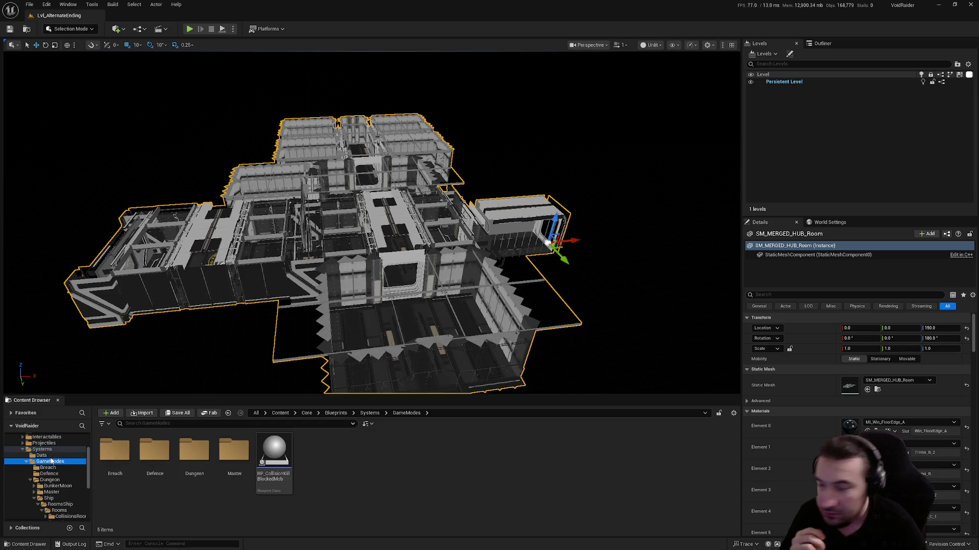
pyautogui.scroll(-2, 56, 461)
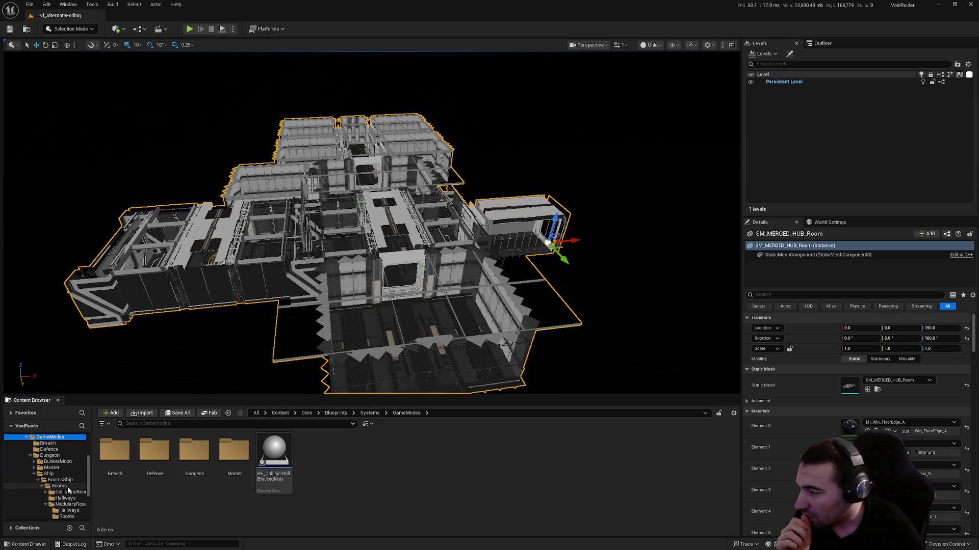
pyautogui.scroll(2, 58, 461)
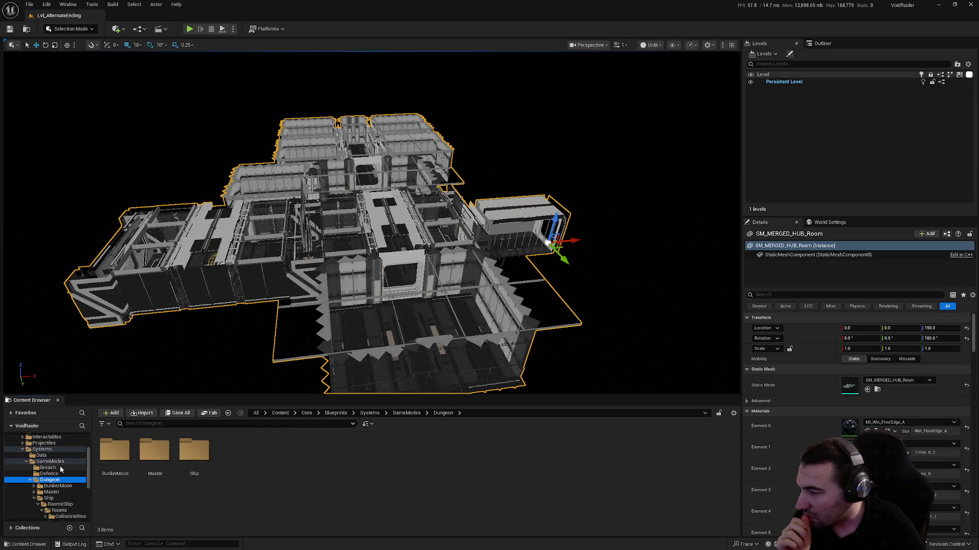
# - Create a new folder named AlternateEnding inside GameModes and open it
pyautogui.rightClick(324, 504)
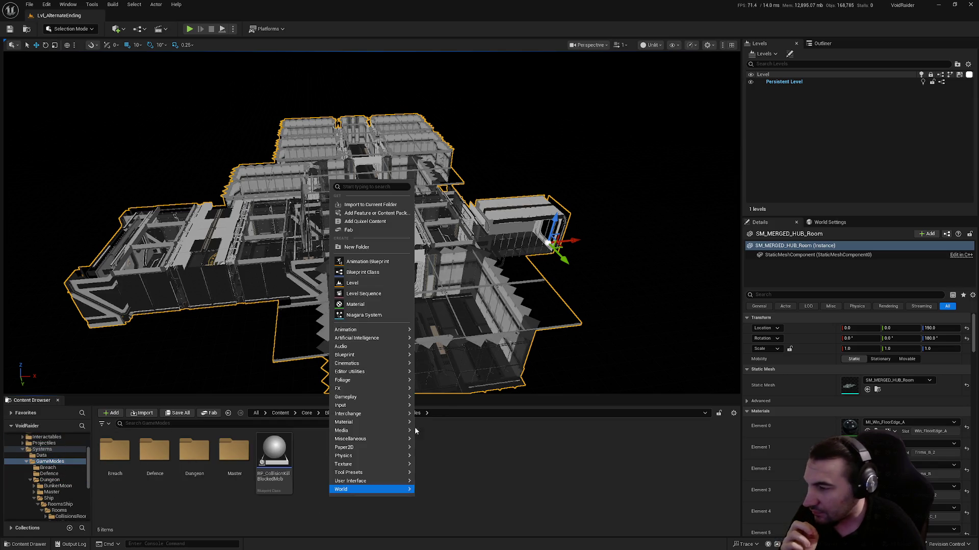
pyautogui.click(373, 249)
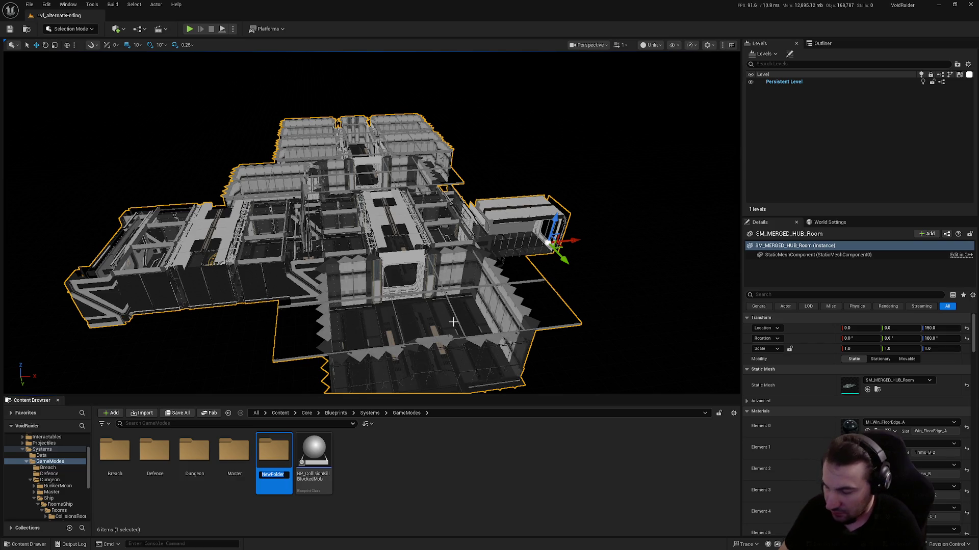
pyautogui.write('Al')
pyautogui.press('BackSpace')
pyautogui.press('BackSpace')
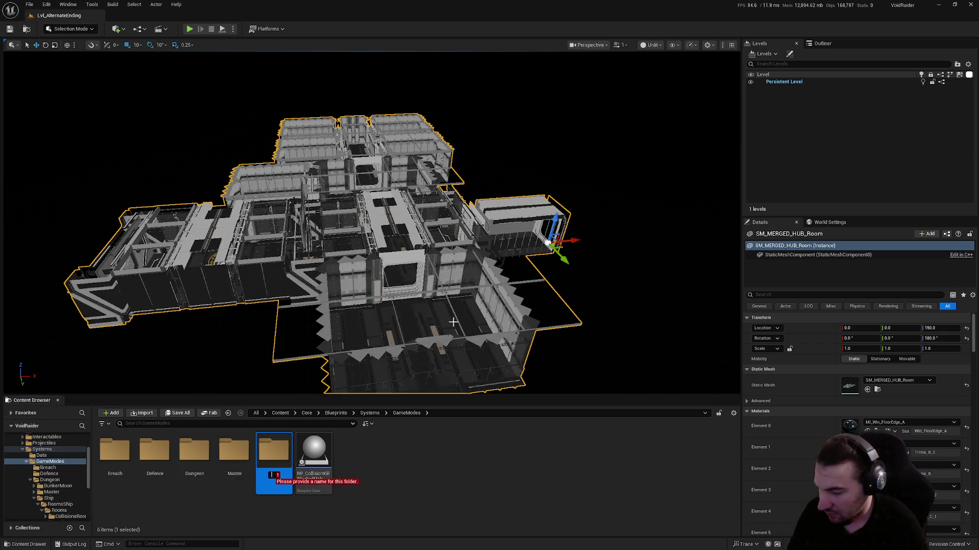
pyautogui.write('AlternateEn')
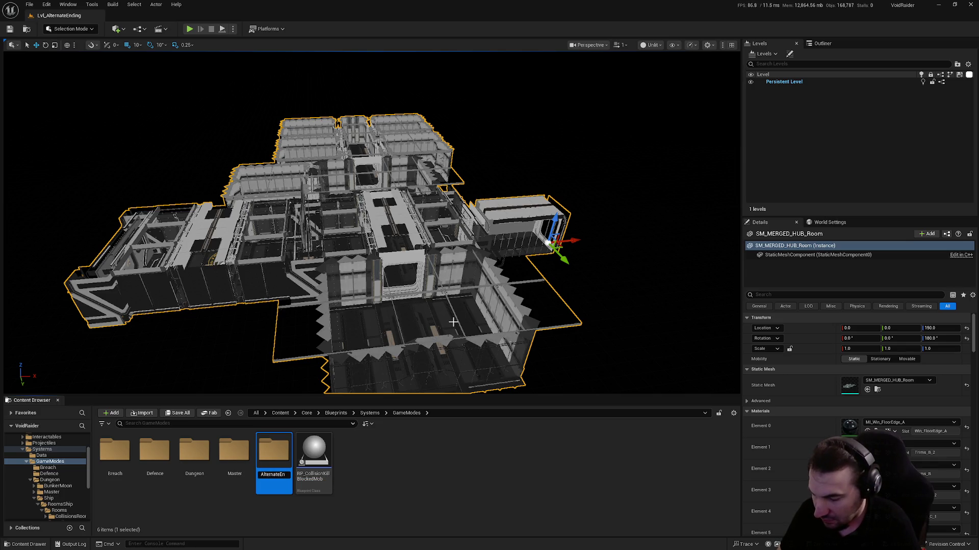
pyautogui.press('Return')
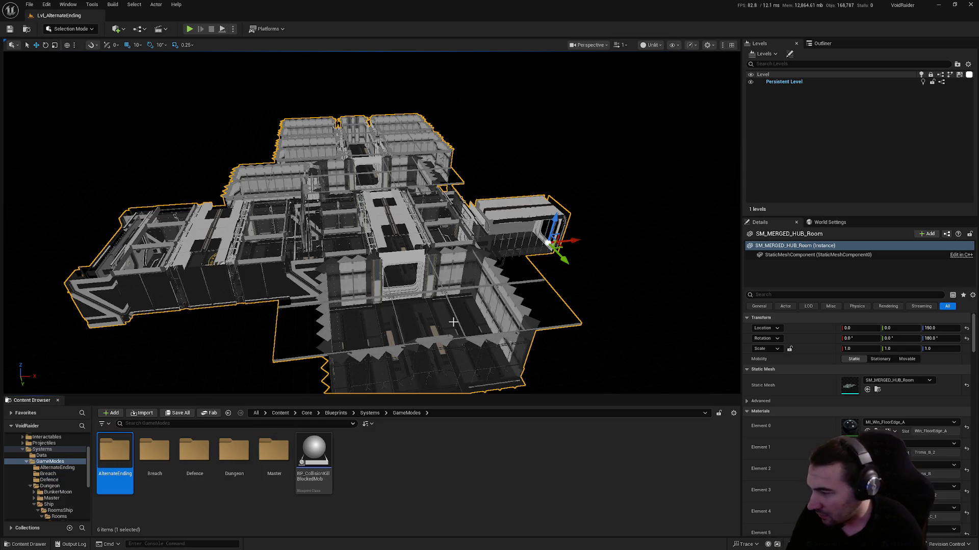
pyautogui.press('Return')
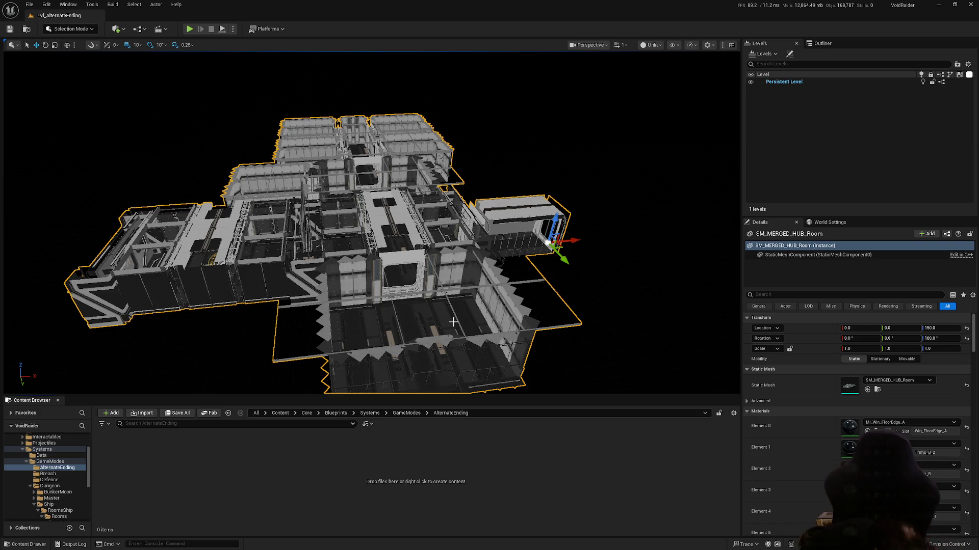
# - Navigate by keyboard to Dungeon/Ship/RoomsShip/Rooms/ModularsRoom/Rooms
pyautogui.rightClick(157, 474)
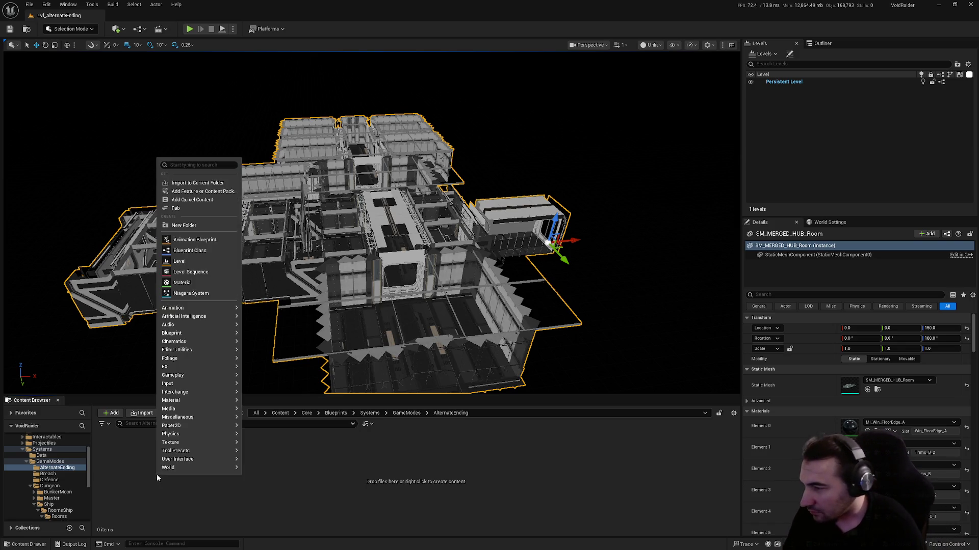
pyautogui.press('Escape')
pyautogui.press('BackSpace')
pyautogui.press('Right')
pyautogui.press('Right')
pyautogui.press('Right')
pyautogui.press('Return')
pyautogui.press('Right')
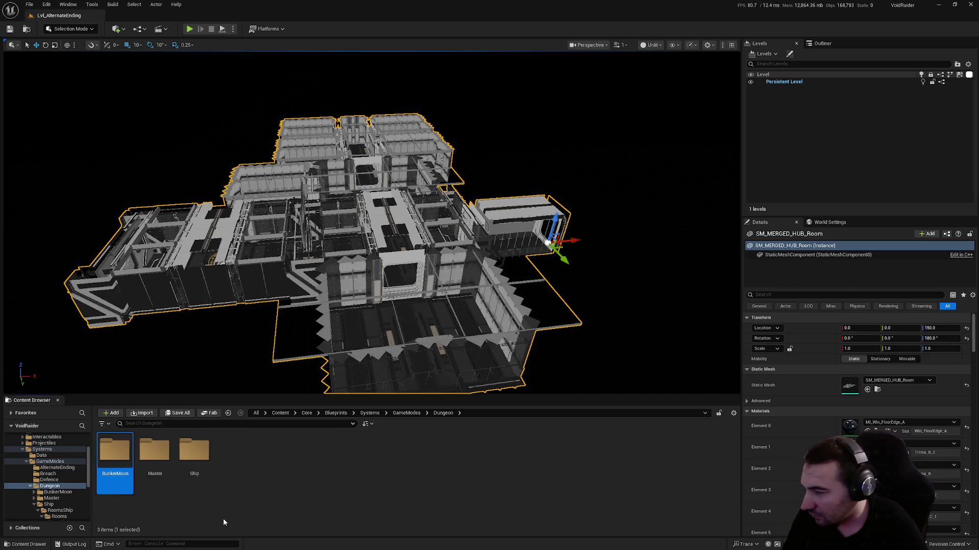
pyautogui.press('Right')
pyautogui.press('Right')
pyautogui.press('Return')
pyautogui.press('Right')
pyautogui.press('BackSpace')
pyautogui.press('Return')
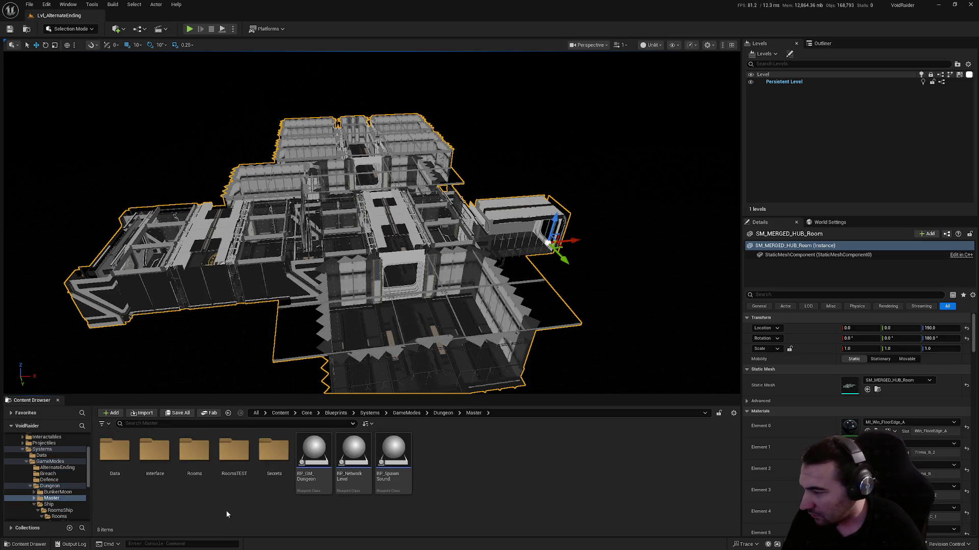
pyautogui.press('Right')
pyautogui.press('Return')
pyautogui.press('Return')
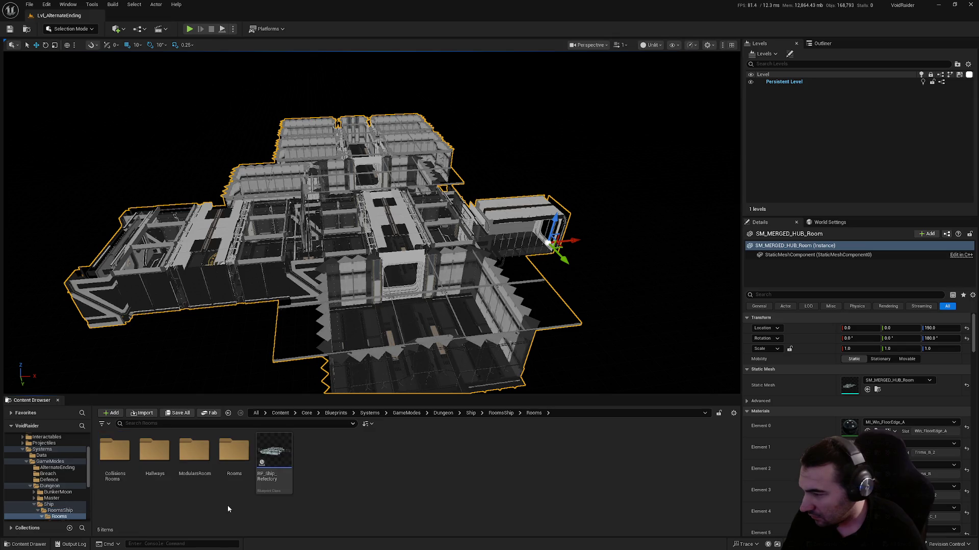
pyautogui.press('Right')
pyautogui.press('Right')
pyautogui.press('Right')
pyautogui.press('Return')
pyautogui.press('Right')
pyautogui.press('Right')
pyautogui.press('Return')
# - Move BP_Construct_Part_01_AE into the AlternateEnding folder and open that folder
pyautogui.click(146, 460)
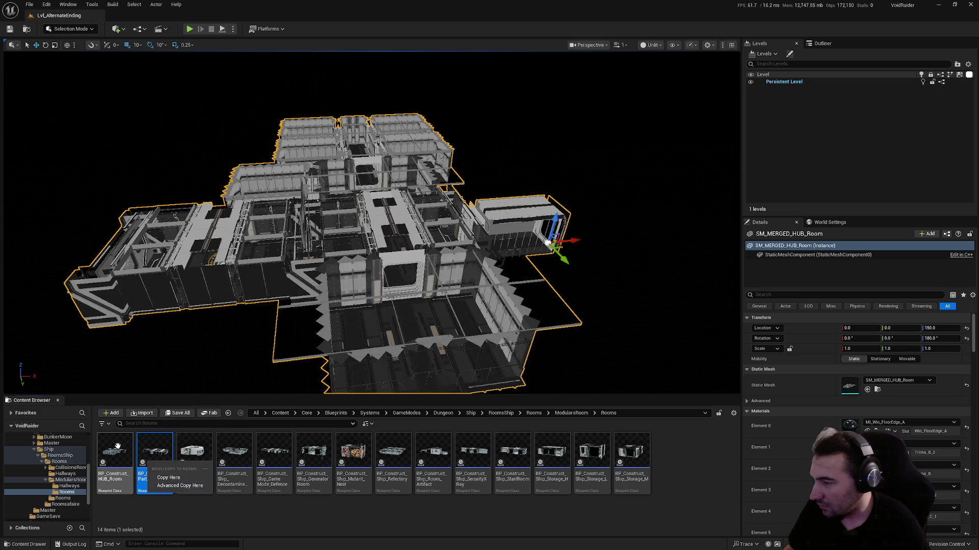
pyautogui.moveTo(153, 454)
pyautogui.mouseDown()
pyautogui.moveTo(148, 468)
pyautogui.moveTo(61, 477)
pyautogui.moveTo(68, 468)
pyautogui.moveTo(70, 495)
pyautogui.moveTo(72, 453)
pyautogui.mouseUp()
pyautogui.click(87, 467)
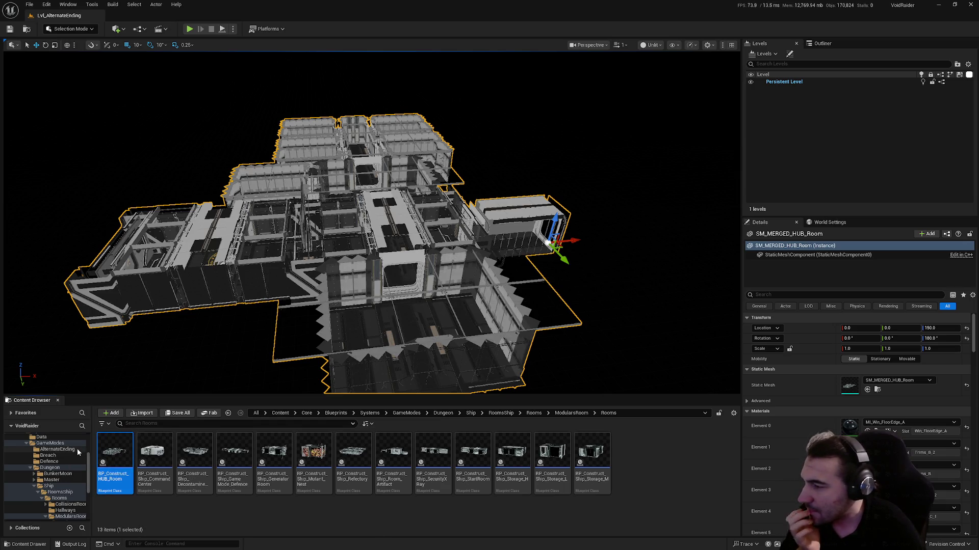
pyautogui.click(77, 449)
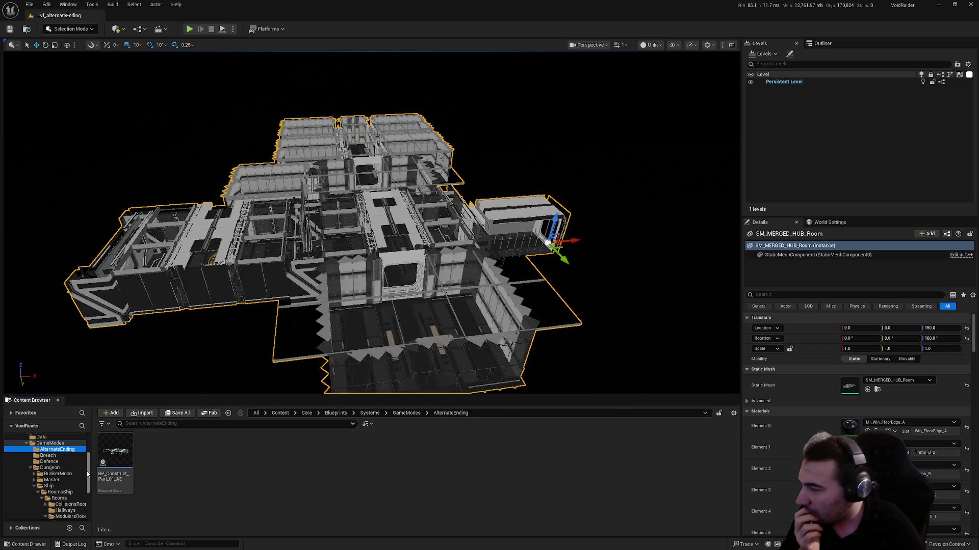
# - Create a Rooms folder in AlternateEnding, move the blueprint into it, and open it
pyautogui.rightClick(203, 482)
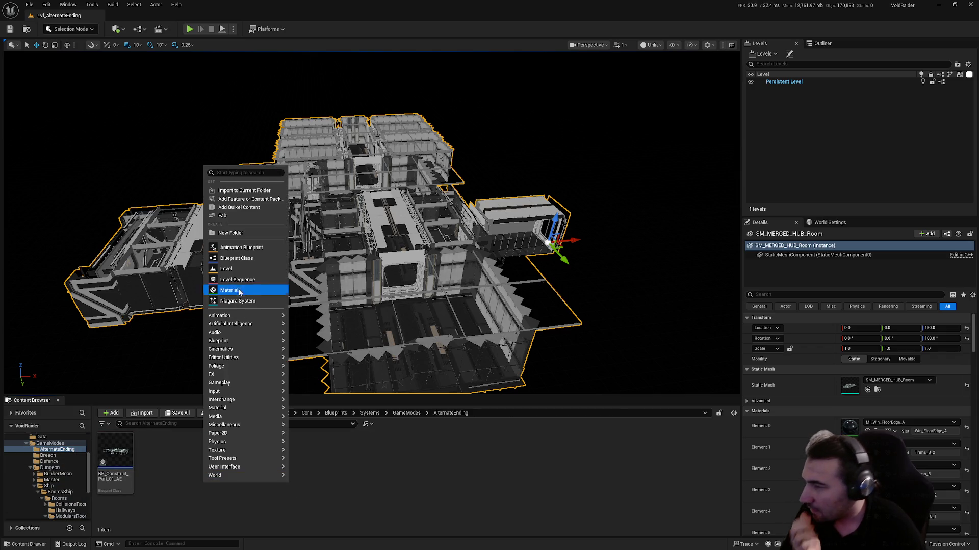
pyautogui.click(240, 235)
pyautogui.write('Rooms')
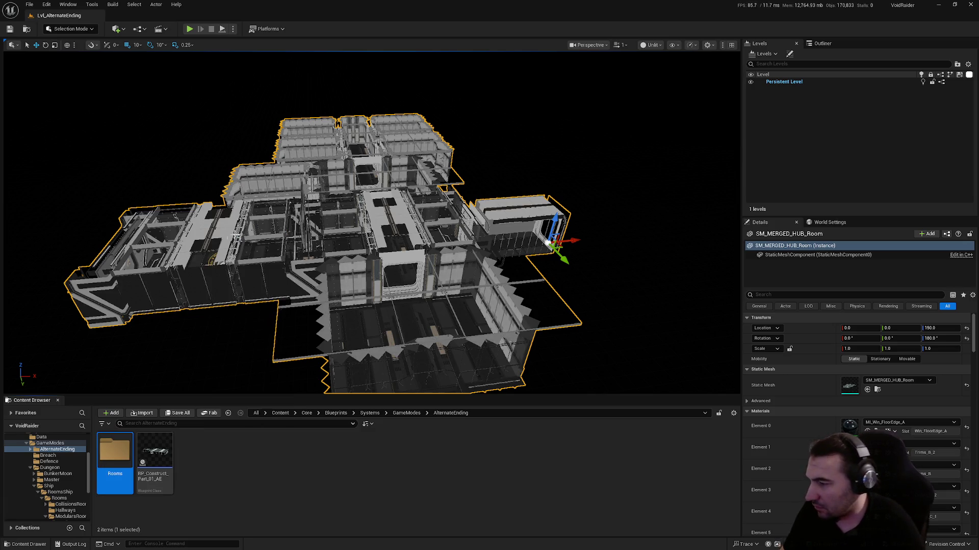
pyautogui.click(155, 451)
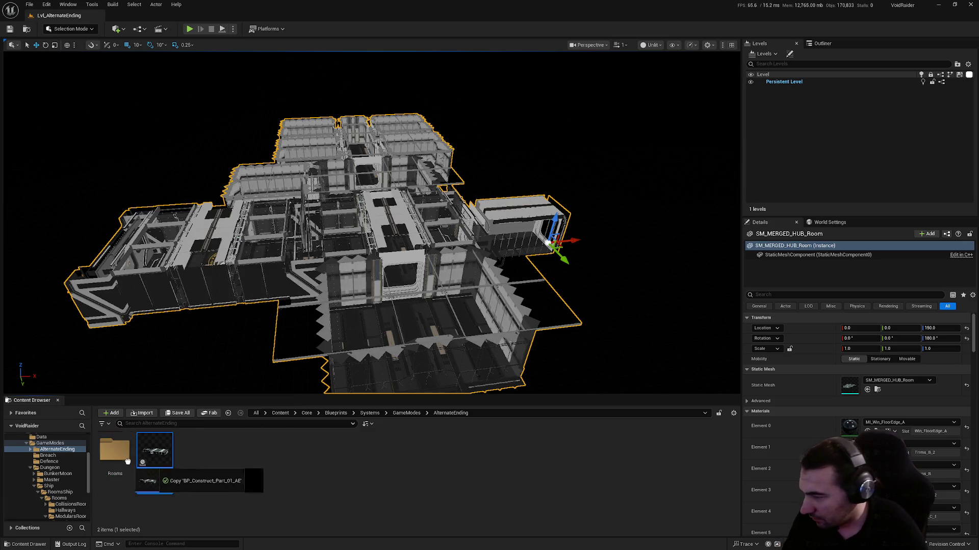
pyautogui.moveTo(153, 454); pyautogui.dragTo(115, 451)
pyautogui.click(142, 472)
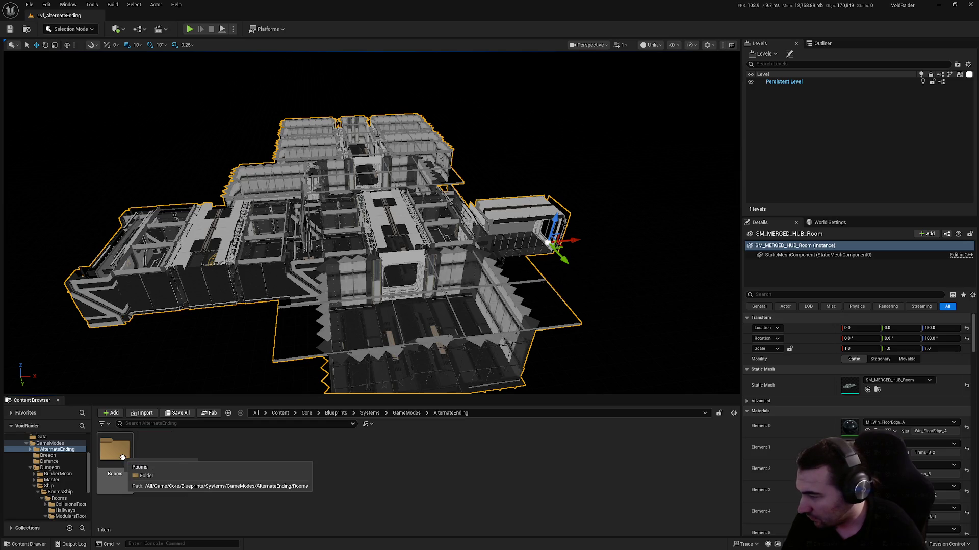
pyautogui.click(112, 451)
pyautogui.doubleClick(112, 450)
# - Move the blueprint into a new ModularsRoom subfolder and open it in the Blueprint editor
pyautogui.rightClick(235, 491)
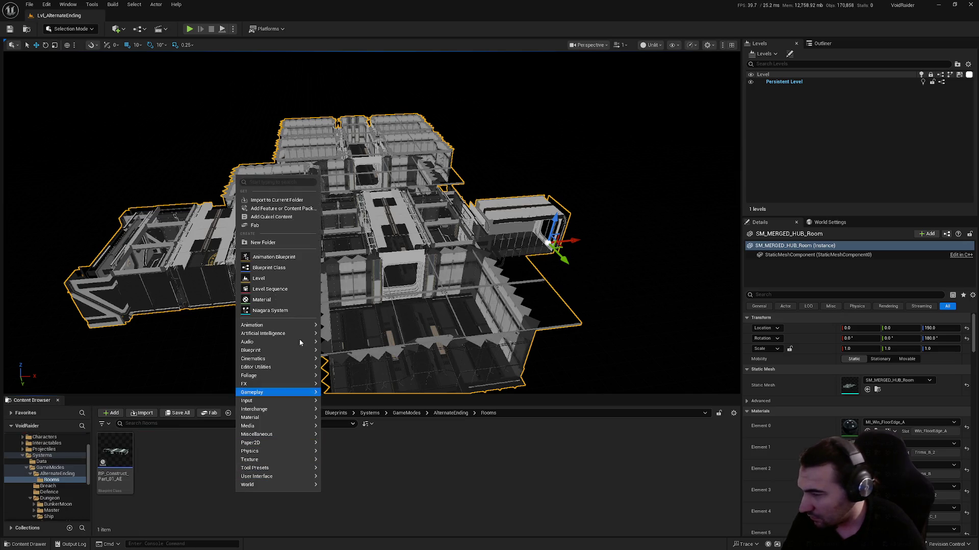
pyautogui.click(269, 242)
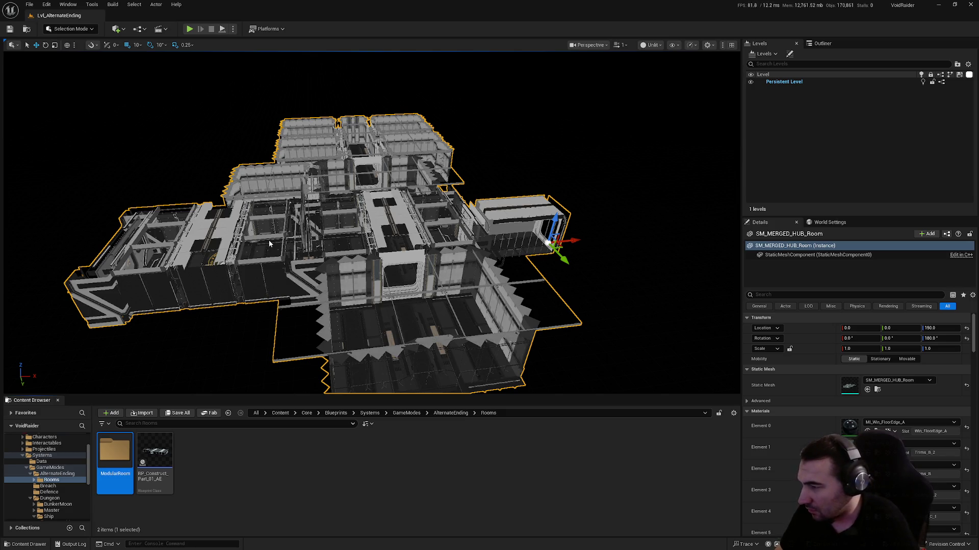
pyautogui.scroll(-3, 78, 478)
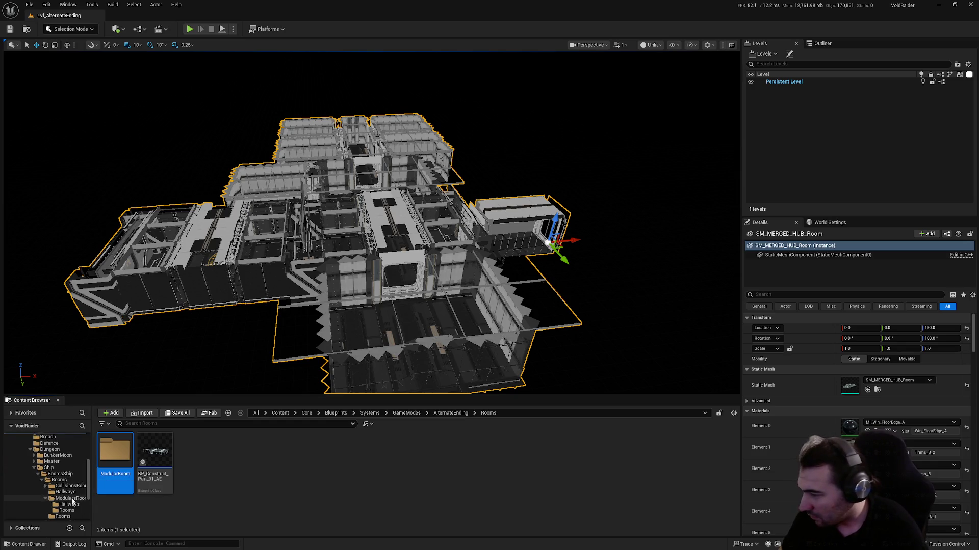
pyautogui.press('F2')
pyautogui.write('s')
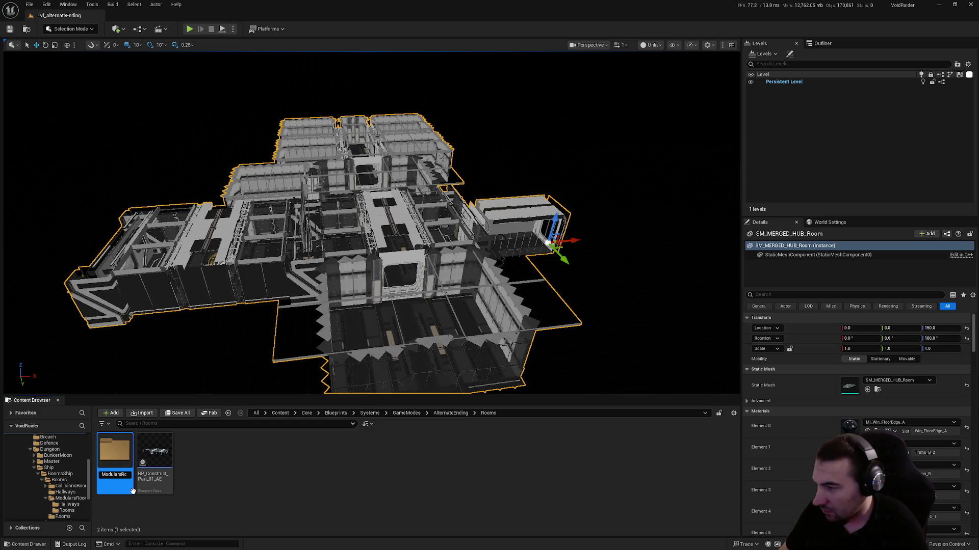
pyautogui.press('Return')
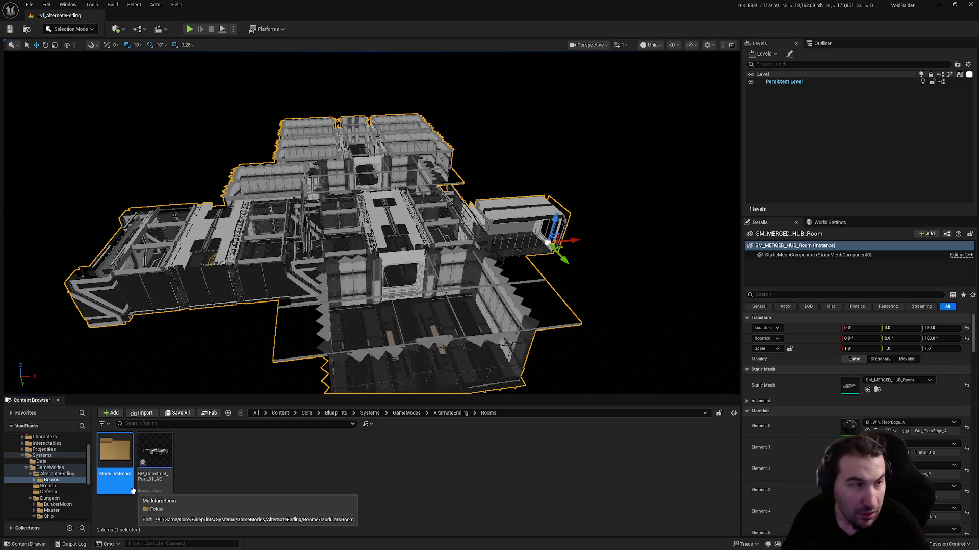
pyautogui.moveTo(154, 451)
pyautogui.mouseDown()
pyautogui.moveTo(120, 459)
pyautogui.moveTo(125, 468)
pyautogui.mouseUp()
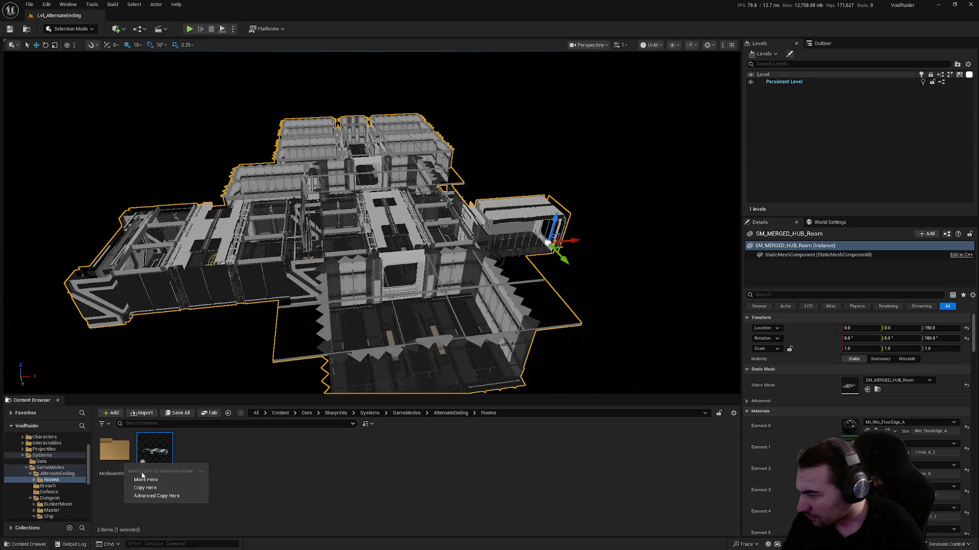
pyautogui.click(144, 479)
pyautogui.doubleClick(122, 456)
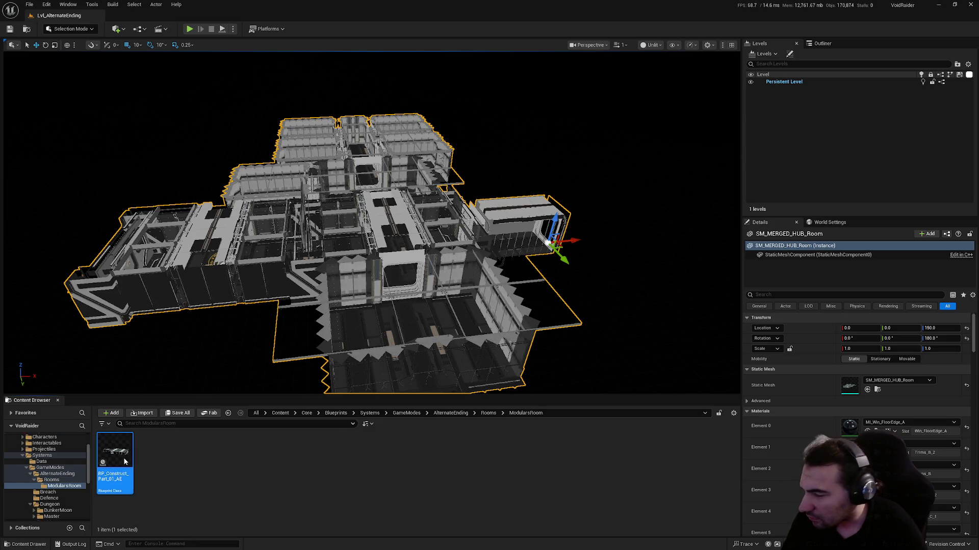
pyautogui.doubleClick(125, 462)
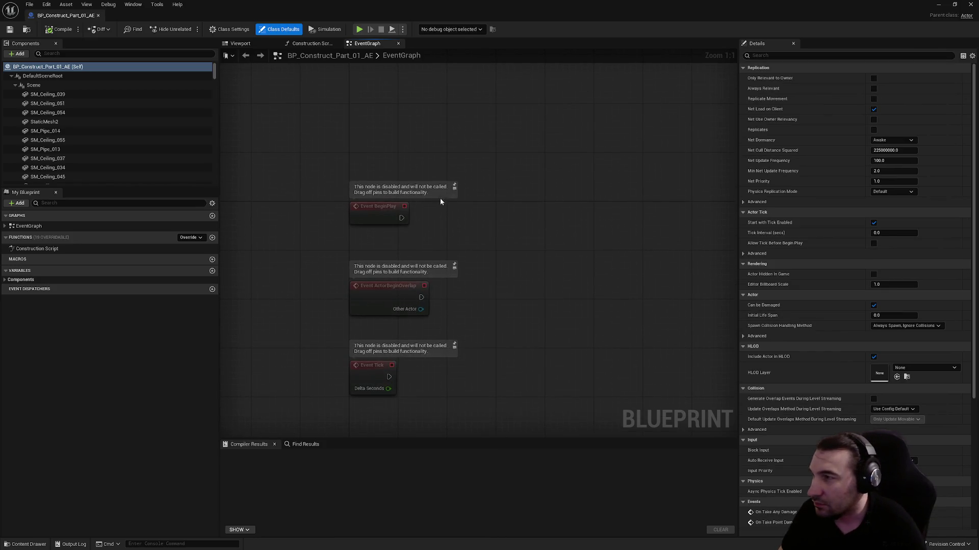
# - View BP_Construct_Part_01_AE's viewport, fly into the corridor interior, and un-maximize the editor
pyautogui.click(240, 43)
pyautogui.moveTo(480, 211)
pyautogui.mouseDown()
pyautogui.moveTo(487, 167)
pyautogui.moveTo(500, 244)
pyautogui.mouseUp()
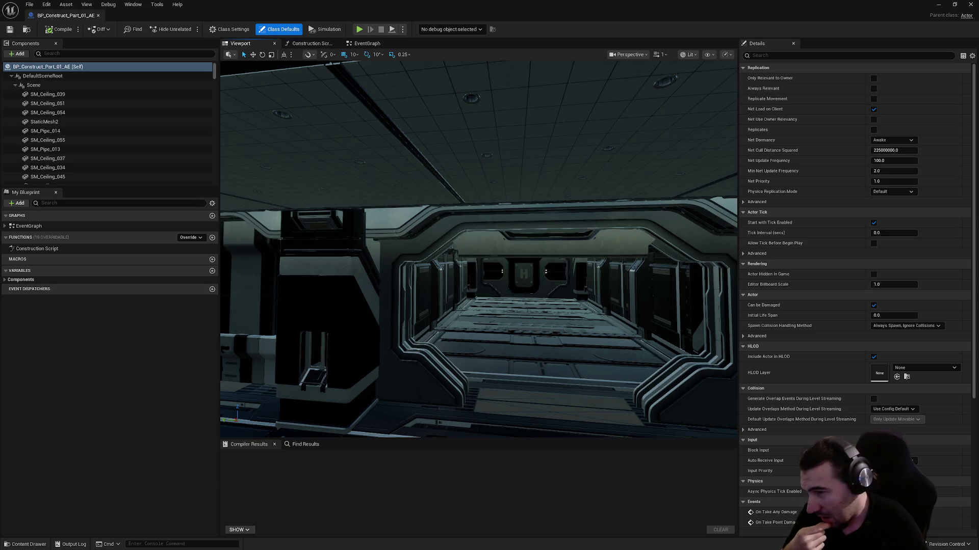
pyautogui.moveTo(479, 249)
pyautogui.mouseDown()
pyautogui.moveTo(479, 224)
pyautogui.moveTo(510, 227)
pyautogui.moveTo(505, 247)
pyautogui.moveTo(502, 204)
pyautogui.moveTo(530, 202)
pyautogui.moveTo(495, 250)
pyautogui.mouseUp()
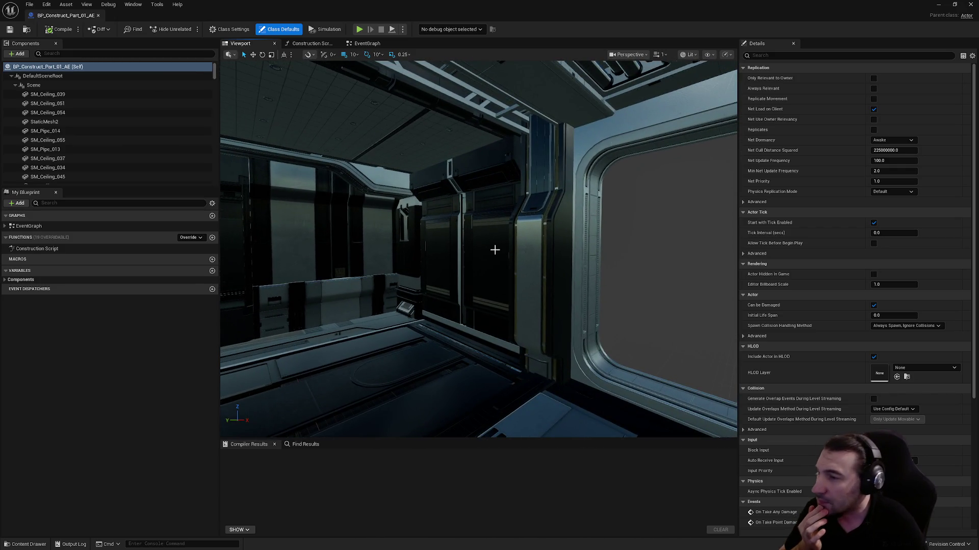
pyautogui.moveTo(292, 4)
pyautogui.mouseDown()
pyautogui.moveTo(448, 23)
pyautogui.moveTo(635, 329)
pyautogui.mouseUp()
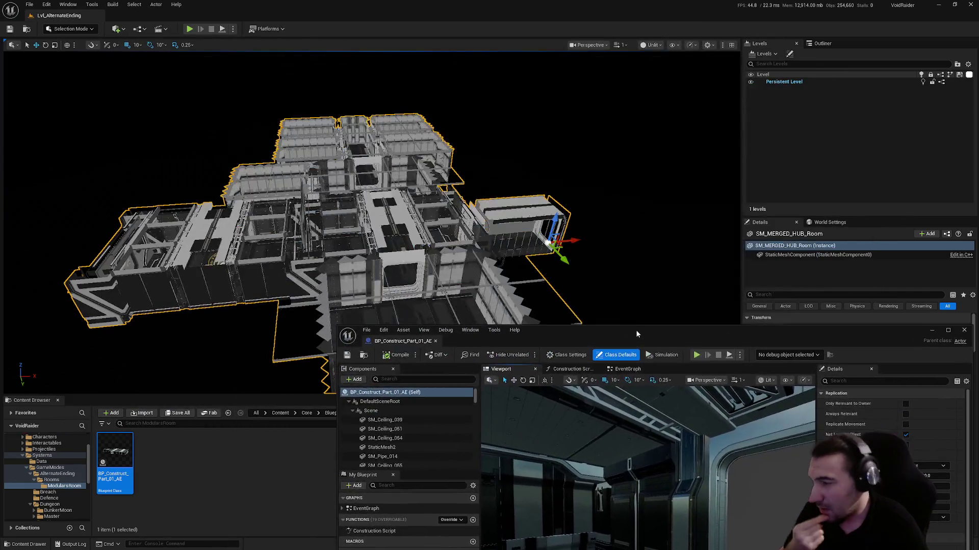
# - Open BP_BrokenDoor_Ship from Interactables/PropsUseable/Doors in a full-screen Blueprint editor
pyautogui.click(29, 454)
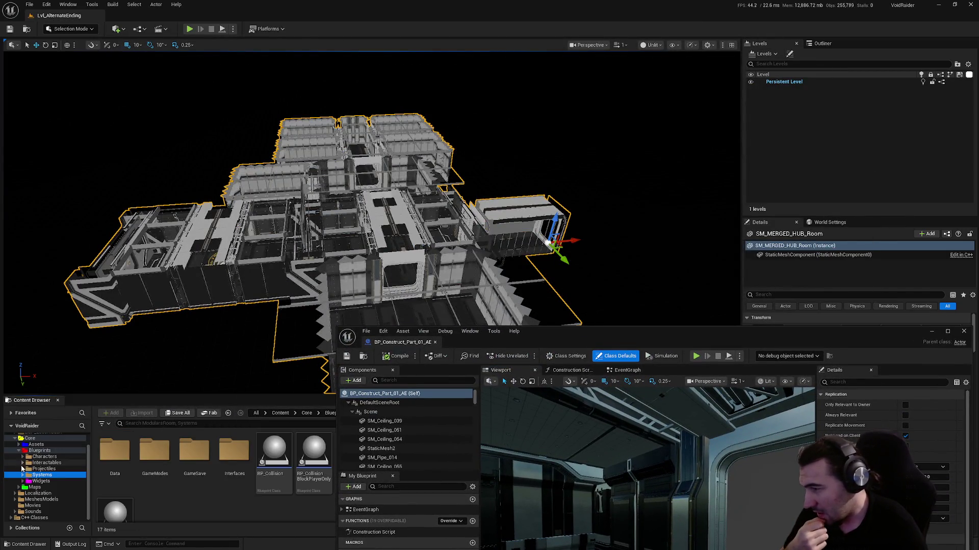
pyautogui.scroll(1, 48, 464)
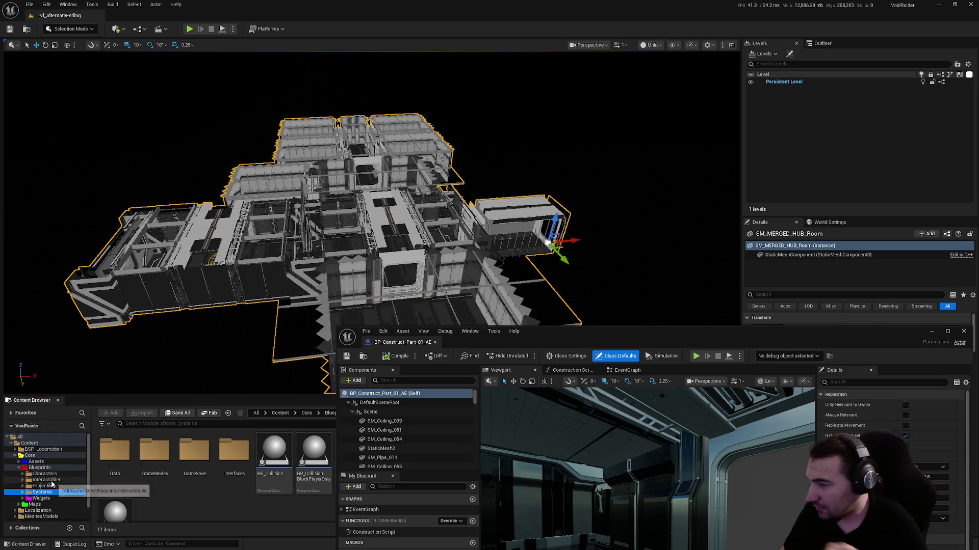
pyautogui.click(45, 480)
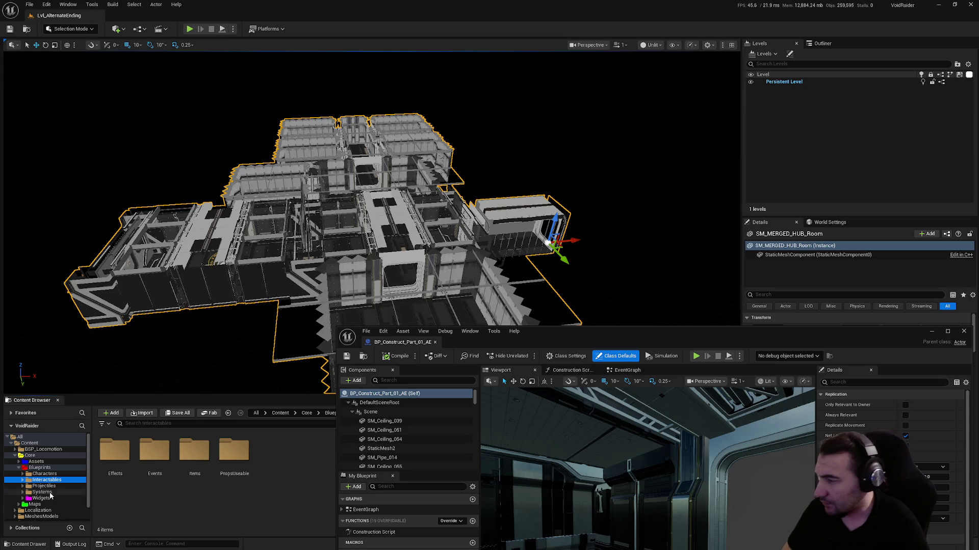
pyautogui.doubleClick(234, 451)
pyautogui.doubleClick(233, 451)
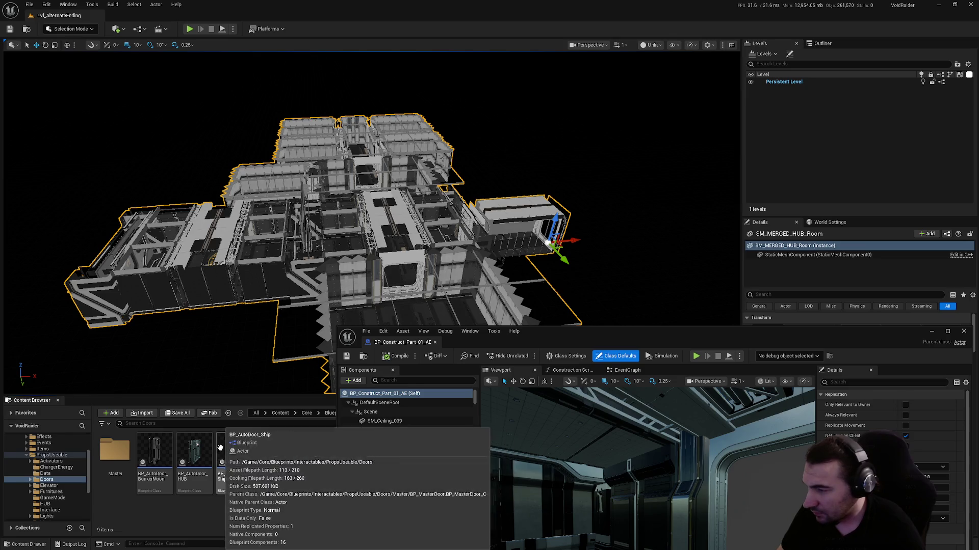
pyautogui.doubleClick(312, 470)
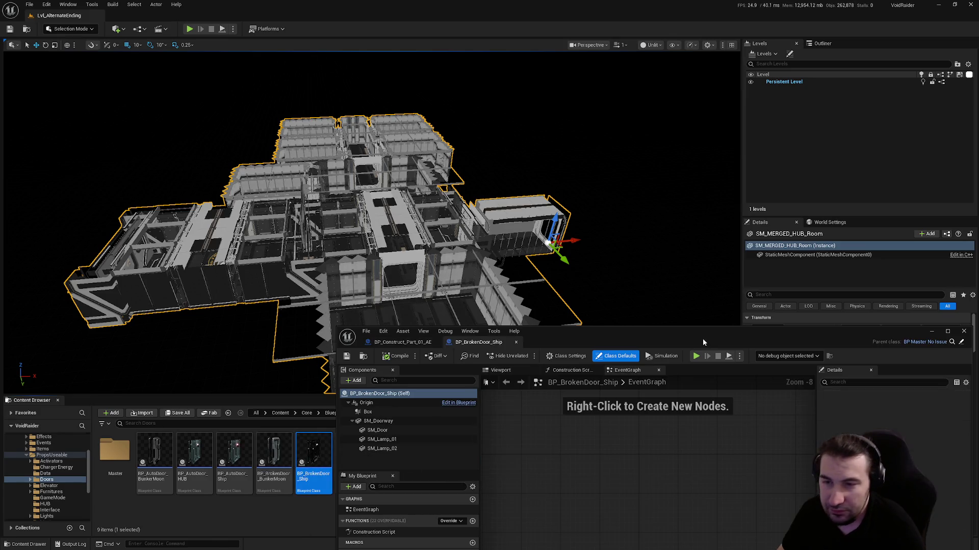
pyautogui.moveTo(700, 336); pyautogui.dragTo(611, 238)
pyautogui.doubleClick(611, 237)
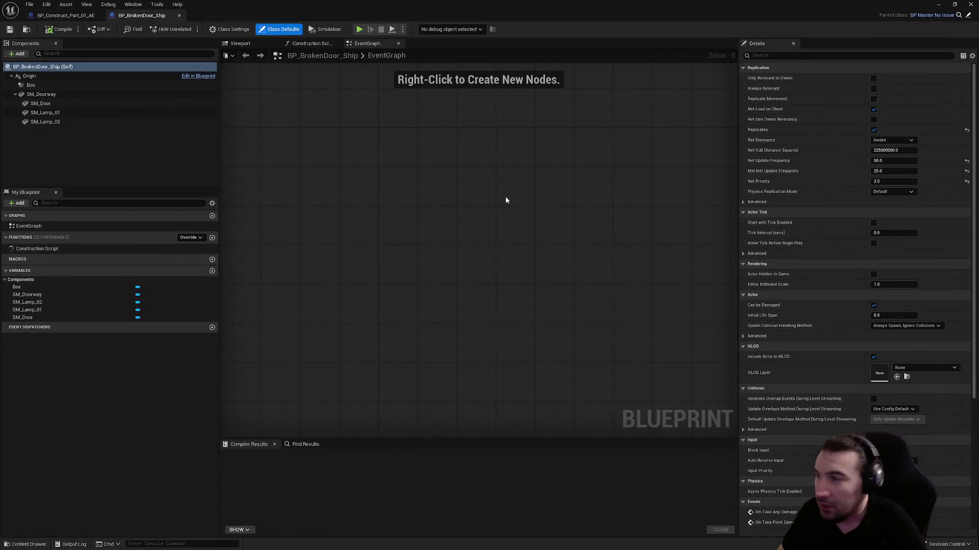
# - In the door's viewport, select SM_Doorway, SM_Door and both lamp components
pyautogui.click(251, 41)
pyautogui.scroll(-5, 500, 198)
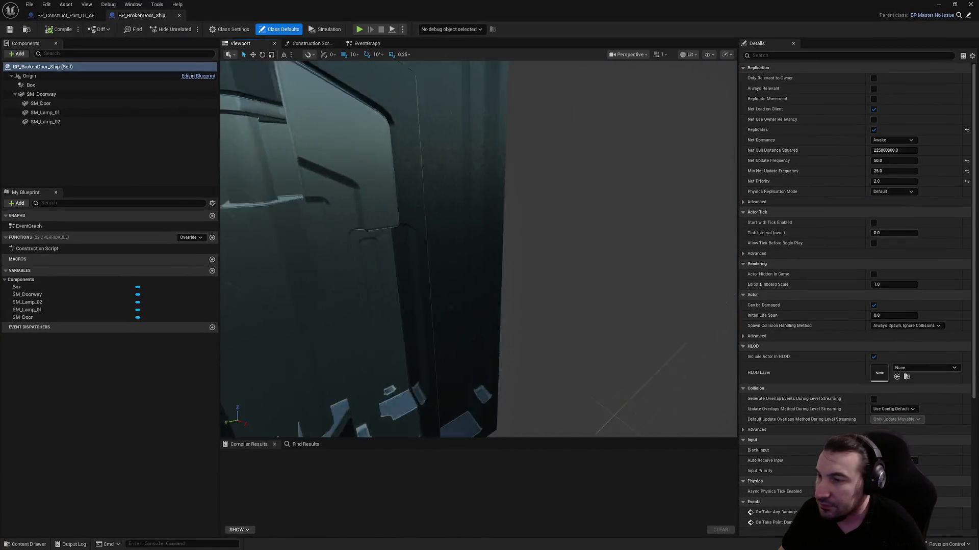
pyautogui.click(498, 196)
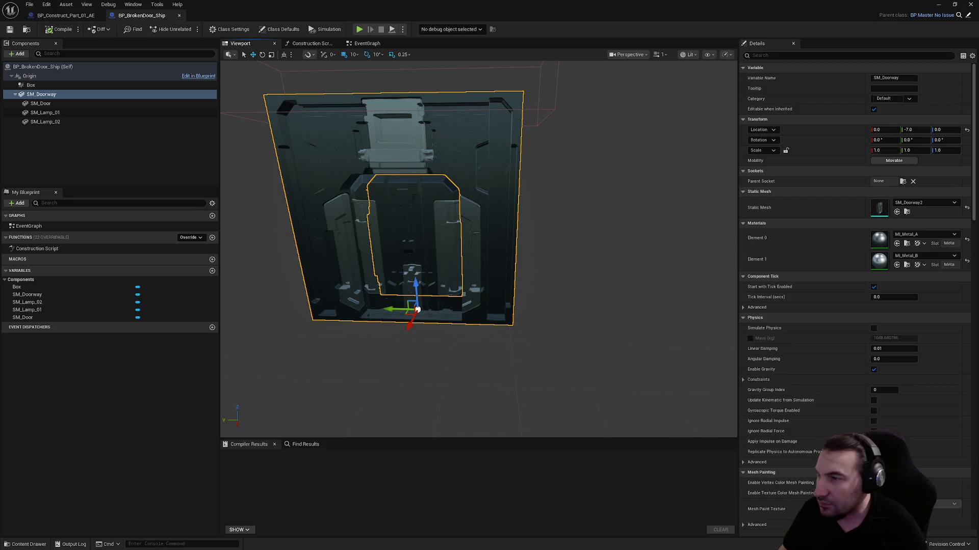
pyautogui.click(410, 153)
pyautogui.click(470, 185)
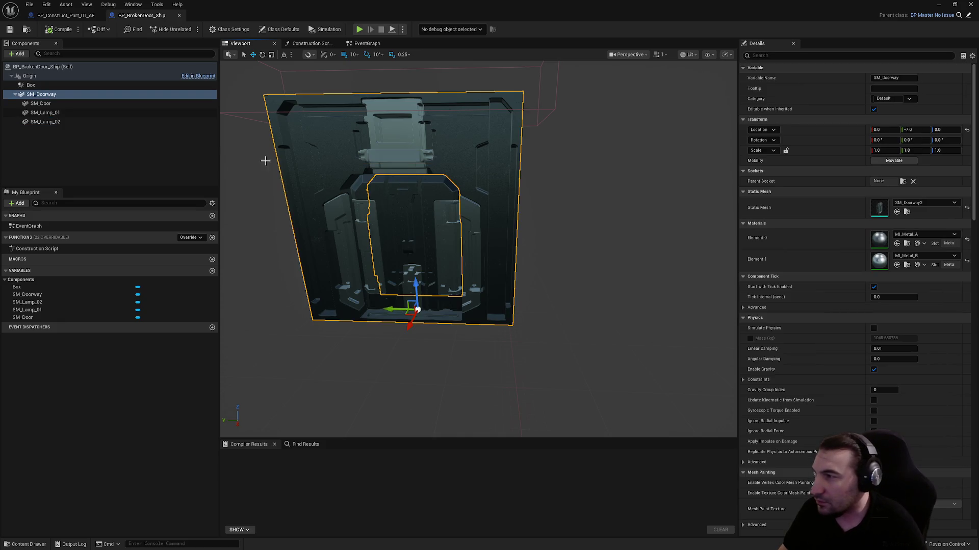
pyautogui.keyDown('ctrl'); pyautogui.click(59, 104); pyautogui.keyUp('ctrl')
pyautogui.keyDown('ctrl'); pyautogui.click(68, 113); pyautogui.keyUp('ctrl')
pyautogui.keyDown('ctrl'); pyautogui.click(68, 123); pyautogui.keyUp('ctrl')
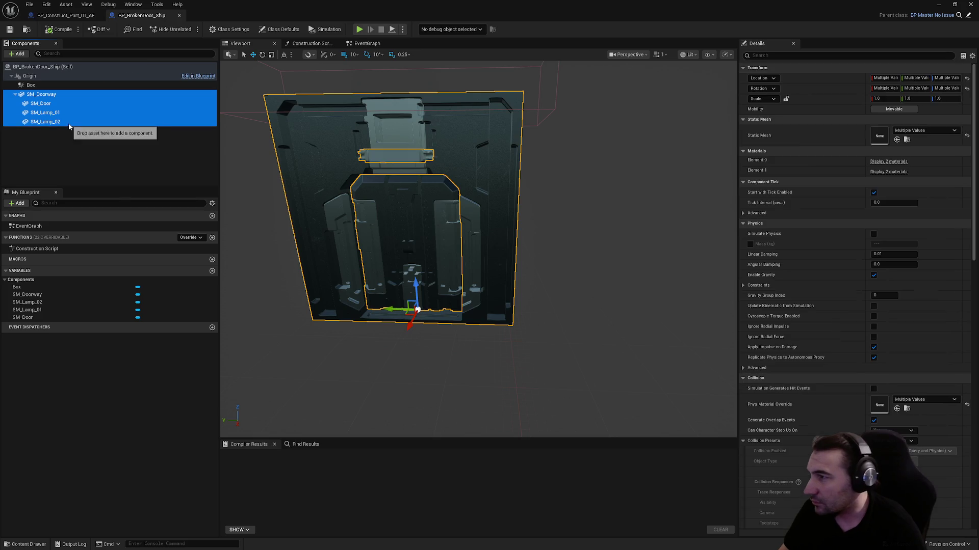
# - Paste the doorway, door and lamps under Scene in BP_Construct_Part_01_AE and shift them along X
pyautogui.click(64, 15)
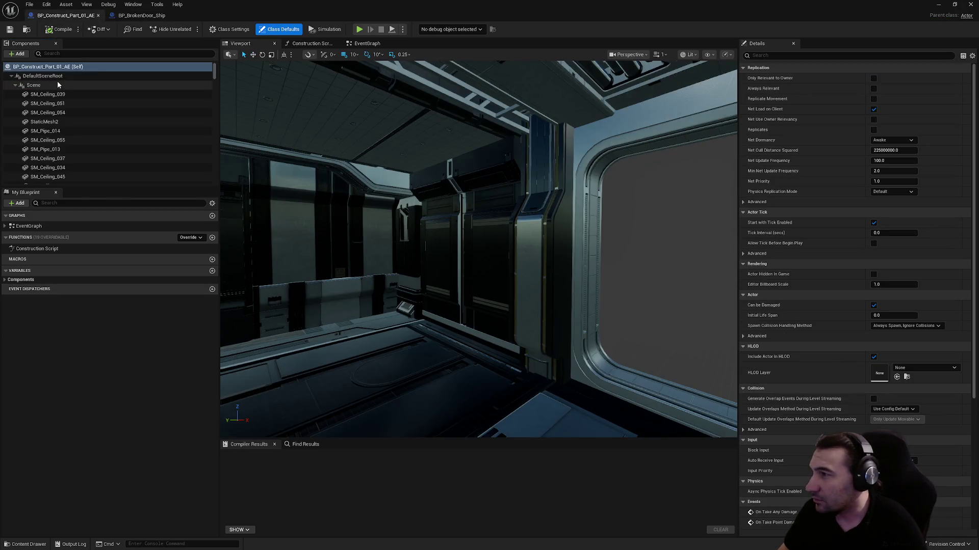
pyautogui.click(76, 85)
pyautogui.hotkey('ctrl', 'v')
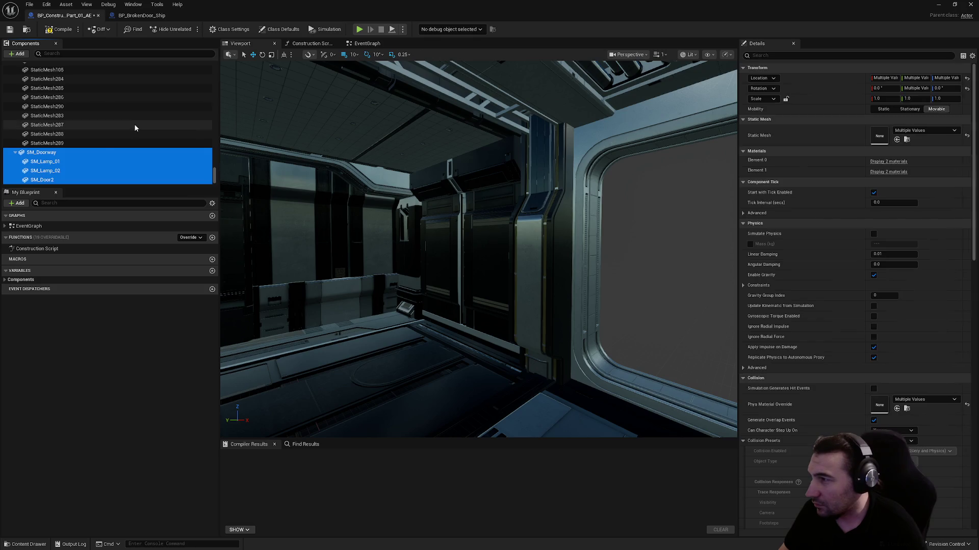
pyautogui.click(422, 166)
pyautogui.moveTo(422, 165); pyautogui.dragTo(371, 233)
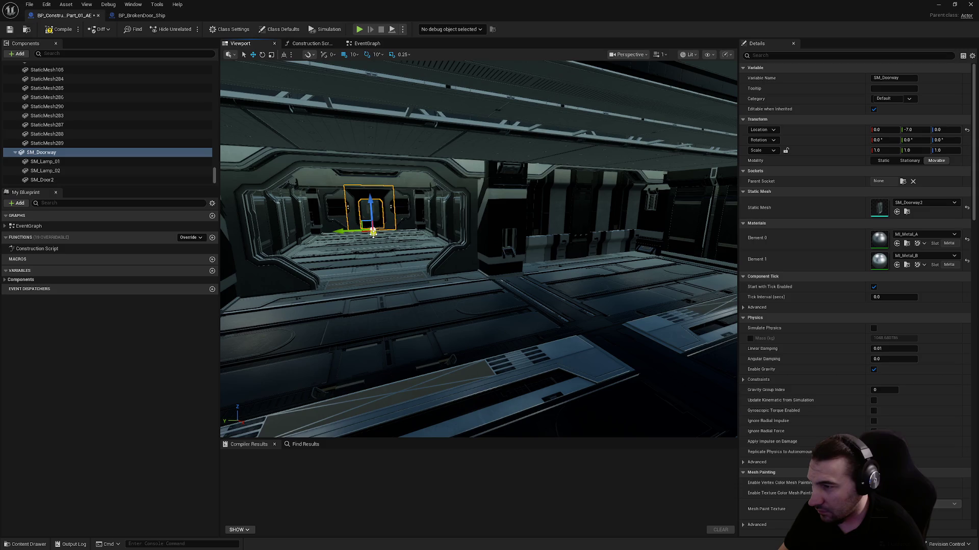
pyautogui.moveTo(404, 310); pyautogui.dragTo(413, 315)
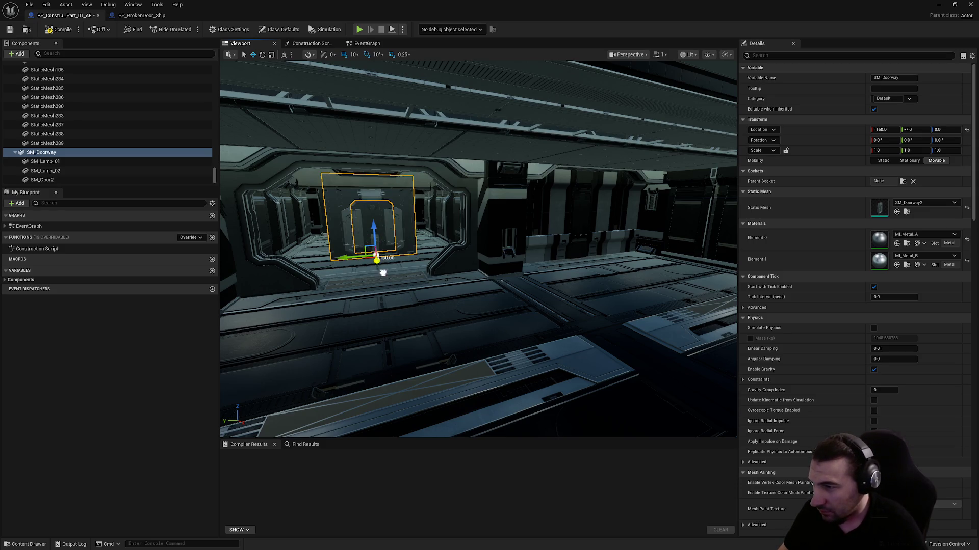
pyautogui.moveTo(383, 272)
pyautogui.mouseDown()
pyautogui.moveTo(410, 348)
pyautogui.moveTo(402, 378)
pyautogui.mouseUp()
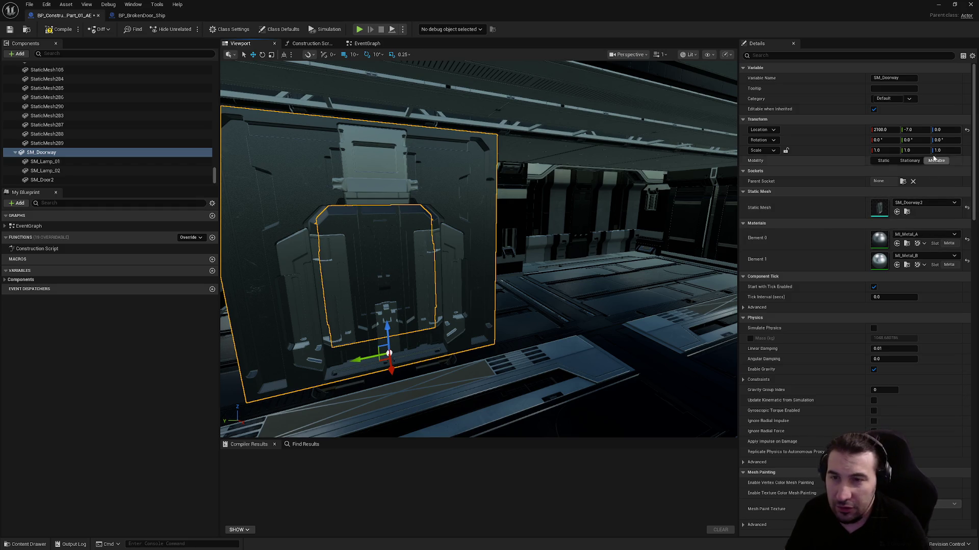
# - Rotate SM_Doorway 90° on Z and fit it into the door frame at 2380, -1377, 0
pyautogui.click(940, 140)
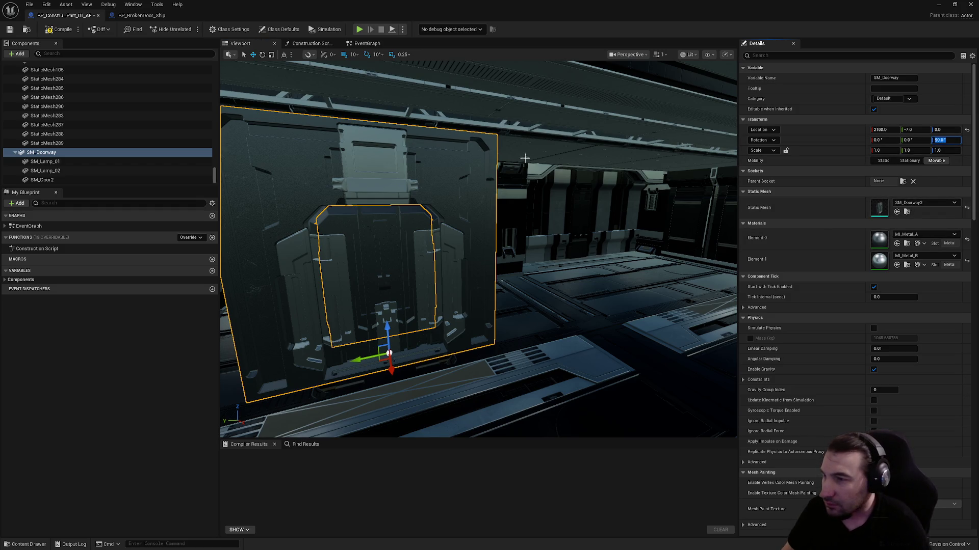
pyautogui.press('Return')
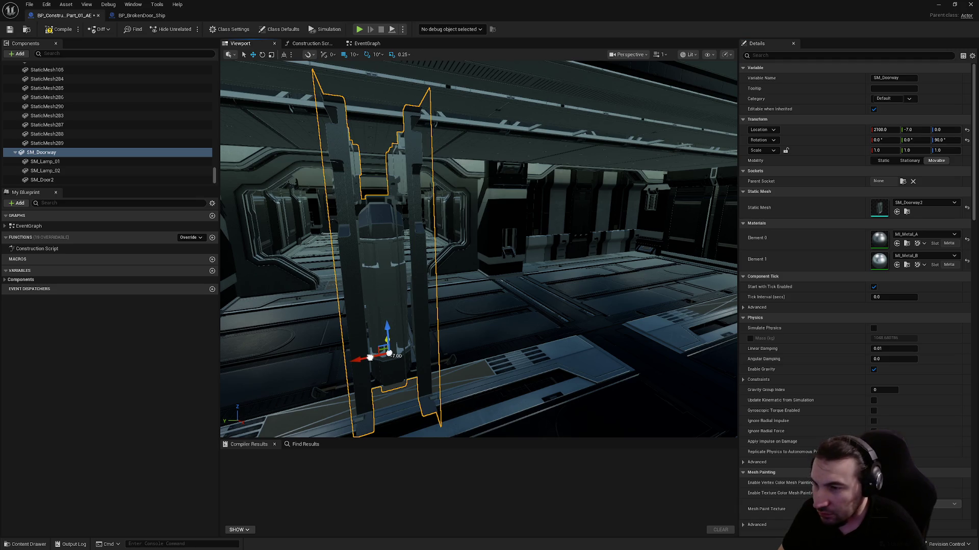
pyautogui.moveTo(370, 358); pyautogui.dragTo(707, 311)
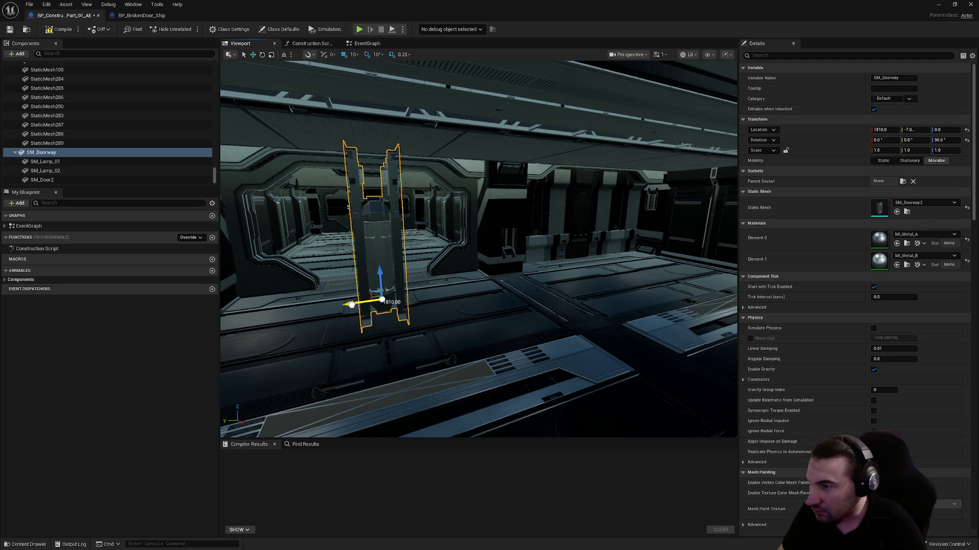
pyautogui.moveTo(360, 305)
pyautogui.mouseDown()
pyautogui.moveTo(734, 249)
pyautogui.moveTo(686, 298)
pyautogui.moveTo(617, 267)
pyautogui.mouseUp()
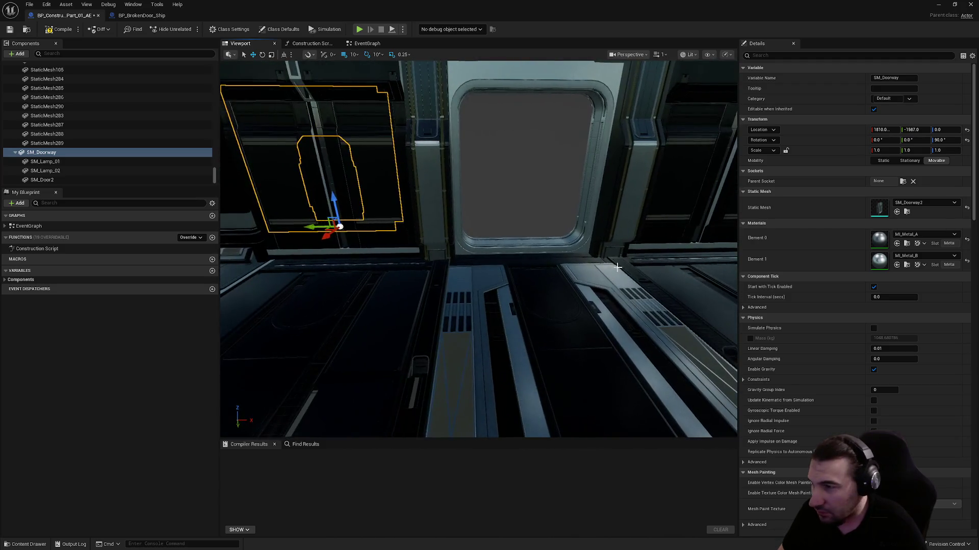
pyautogui.moveTo(460, 220)
pyautogui.mouseDown()
pyautogui.moveTo(514, 260)
pyautogui.moveTo(449, 288)
pyautogui.moveTo(473, 295)
pyautogui.mouseUp()
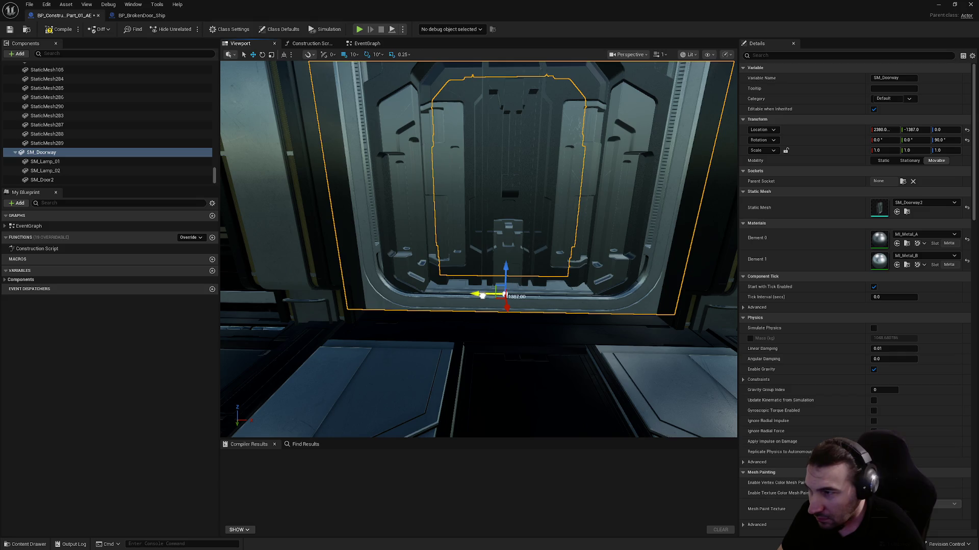
pyautogui.moveTo(482, 295)
pyautogui.mouseDown()
pyautogui.moveTo(477, 336)
pyautogui.moveTo(444, 342)
pyautogui.moveTo(403, 367)
pyautogui.moveTo(502, 256)
pyautogui.mouseUp()
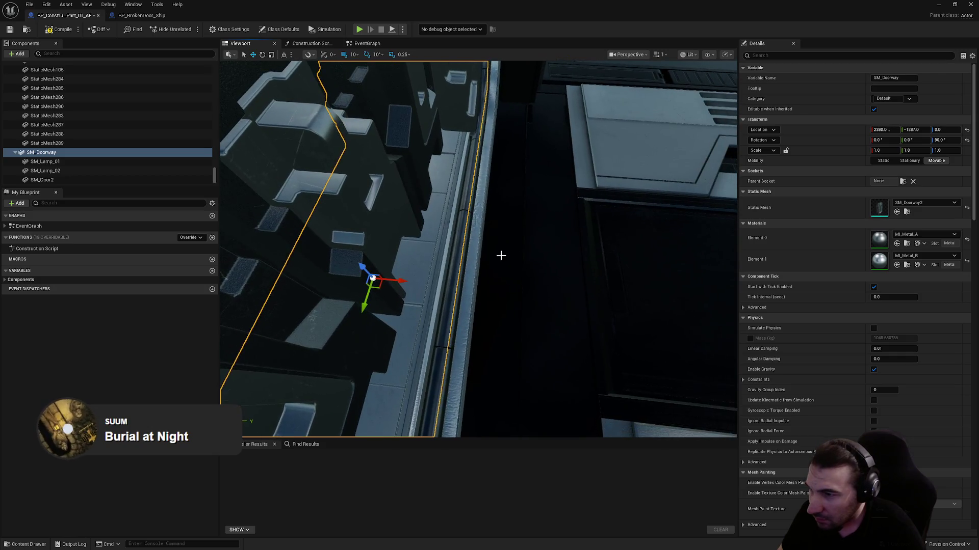
pyautogui.moveTo(399, 278)
pyautogui.mouseDown()
pyautogui.moveTo(418, 281)
pyautogui.moveTo(387, 296)
pyautogui.mouseUp()
pyautogui.click(70, 144)
pyautogui.click(70, 153)
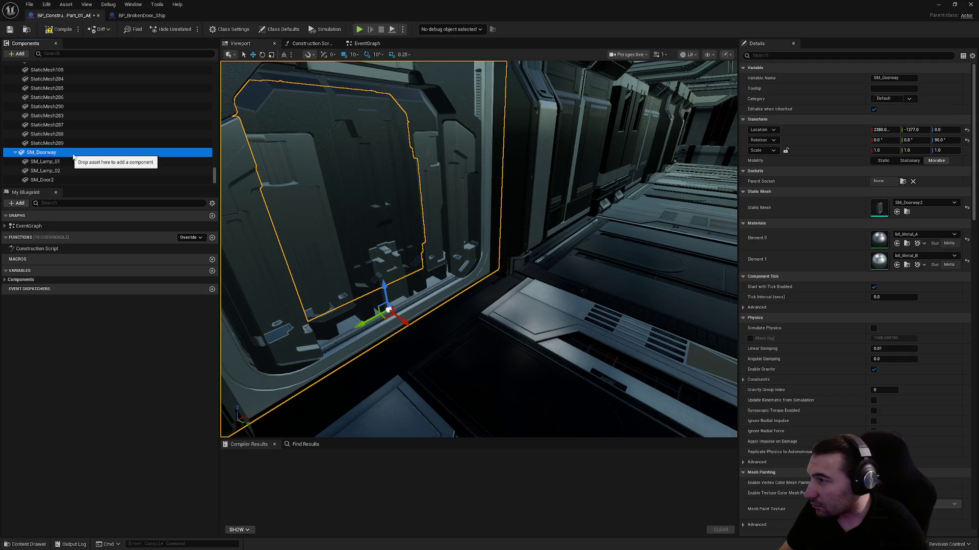
# - Select SM_Doorway with its door and two lamps and duplicate the whole set
pyautogui.hotkey('ctrl', 'd')
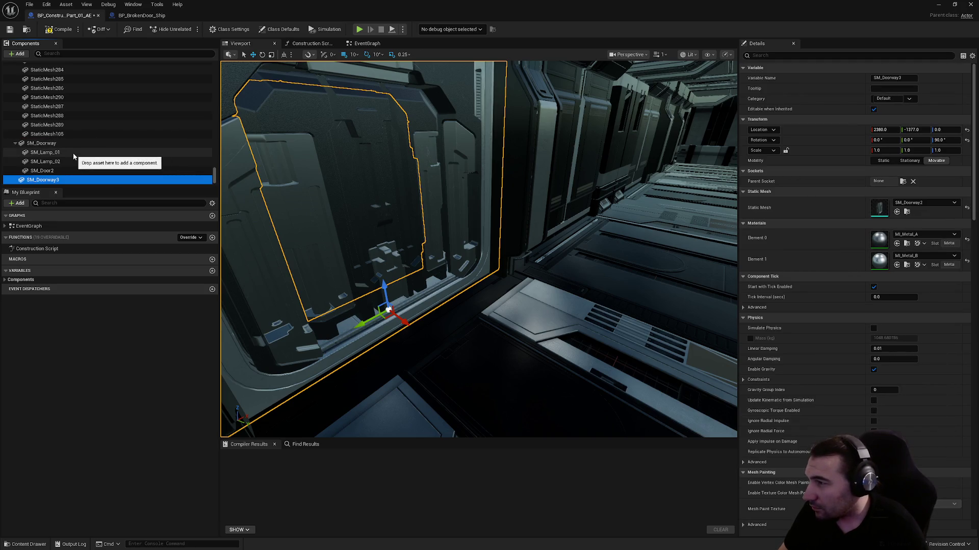
pyautogui.moveTo(60, 170)
pyautogui.mouseDown()
pyautogui.moveTo(51, 178)
pyautogui.moveTo(60, 162)
pyautogui.mouseUp()
pyautogui.keyDown('ctrl'); pyautogui.click(60, 162); pyautogui.keyUp('ctrl')
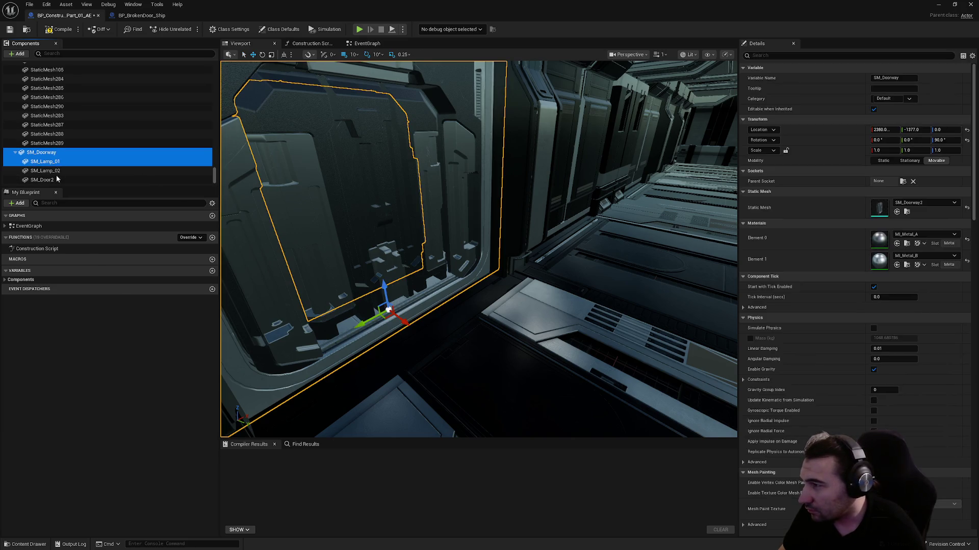
pyautogui.keyDown('ctrl'); pyautogui.click(57, 171); pyautogui.keyUp('ctrl')
pyautogui.keyDown('ctrl'); pyautogui.click(59, 180); pyautogui.keyUp('ctrl')
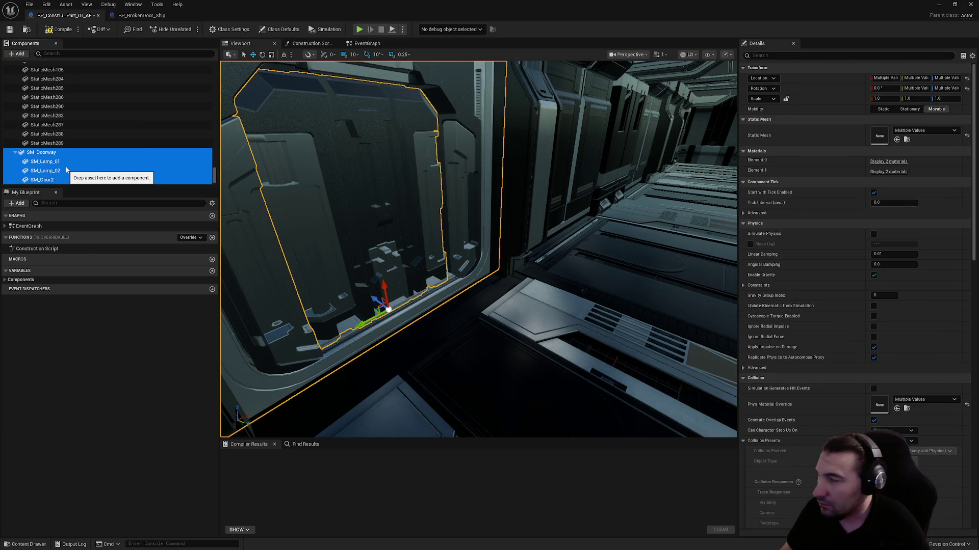
pyautogui.hotkey('ctrl', 'd')
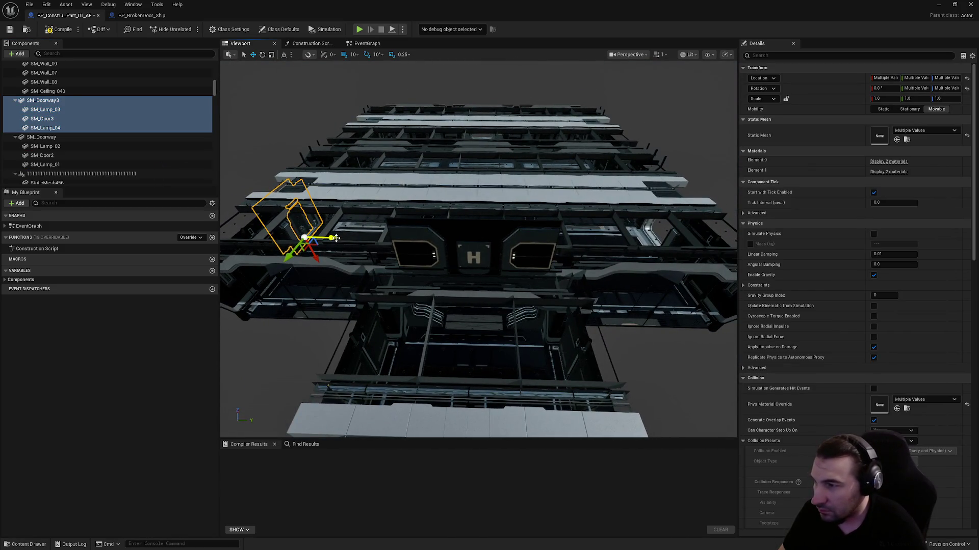
# - Slide the SM_Doorway3 copy along Y into the room's other opening
pyautogui.moveTo(338, 239); pyautogui.dragTo(682, 237)
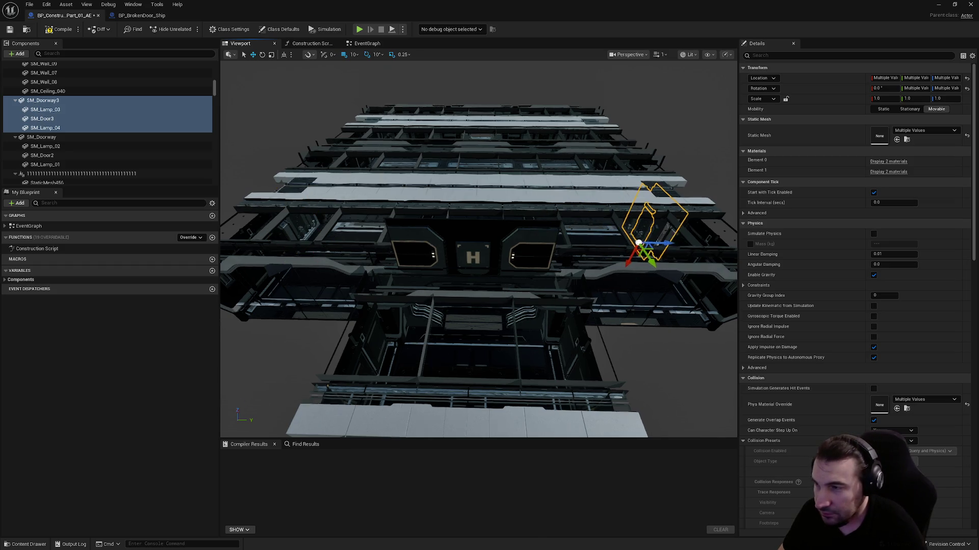
pyautogui.press('f')
pyautogui.scroll(10, 494, 285)
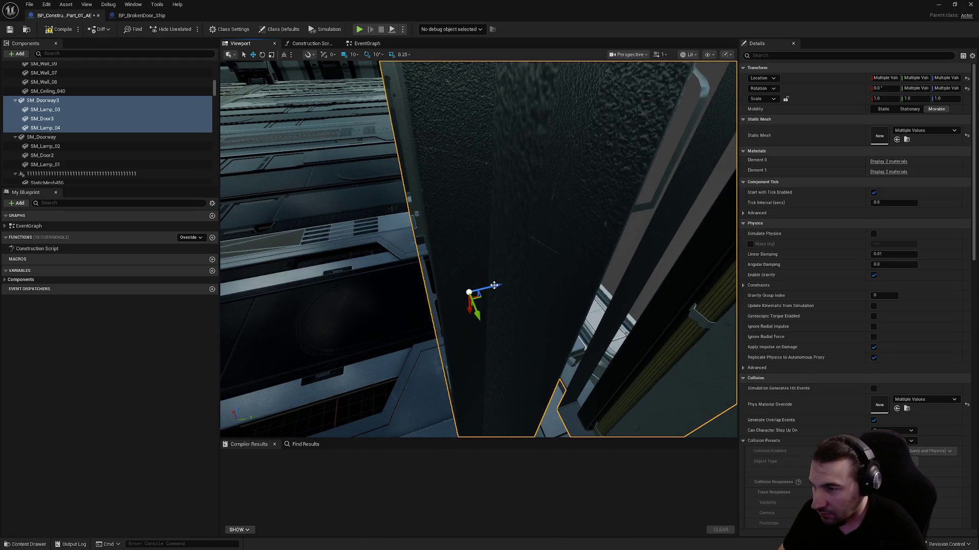
pyautogui.scroll(-5, 497, 285)
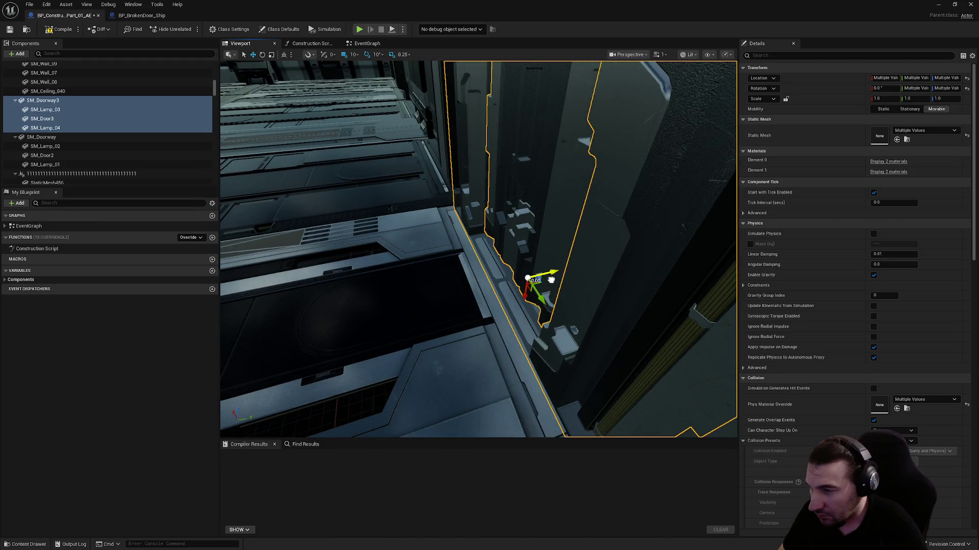
pyautogui.moveTo(561, 279)
pyautogui.mouseDown()
pyautogui.moveTo(602, 276)
pyautogui.moveTo(591, 225)
pyautogui.moveTo(586, 266)
pyautogui.moveTo(570, 255)
pyautogui.moveTo(565, 285)
pyautogui.moveTo(543, 315)
pyautogui.mouseUp()
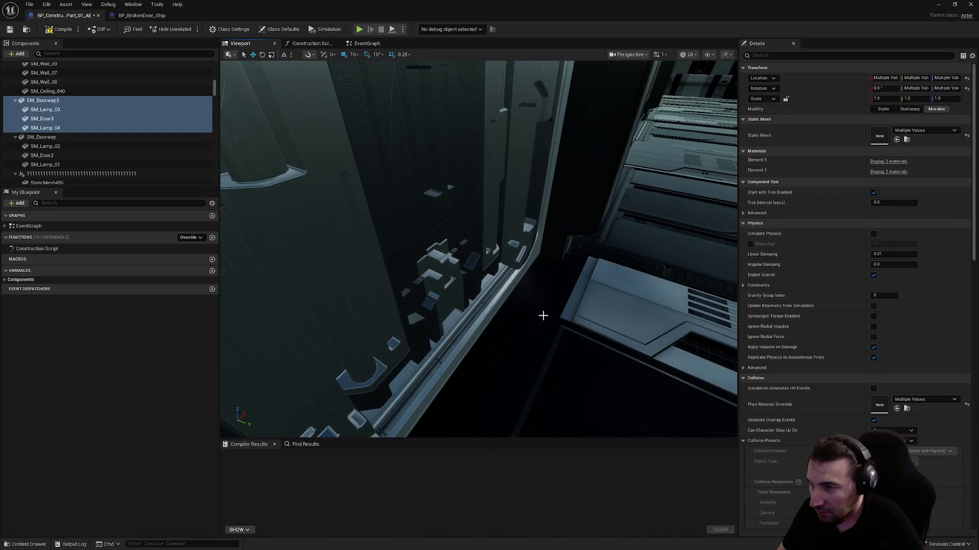
# - Nudge the original SM_Doorway 10 units along Y and check its fit
pyautogui.click(41, 137)
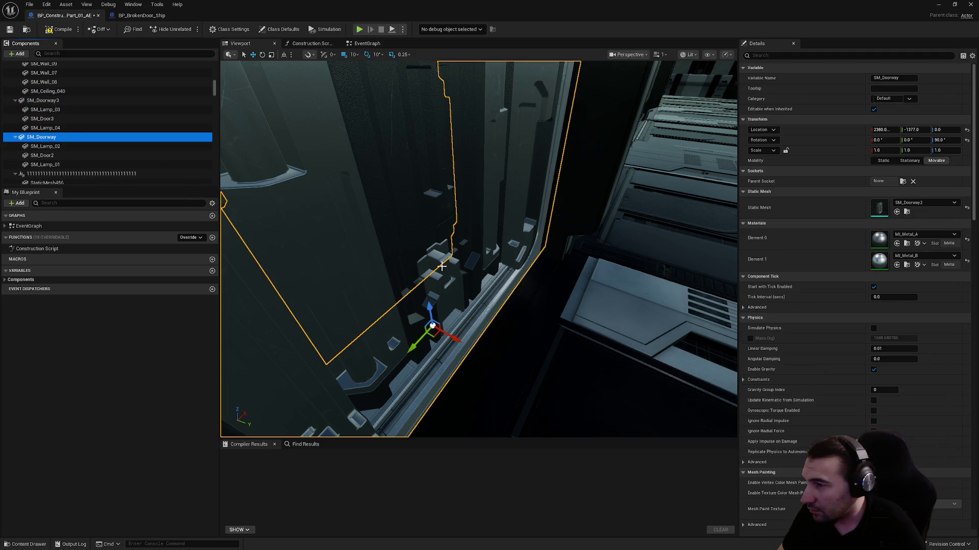
pyautogui.moveTo(457, 339); pyautogui.dragTo(441, 332)
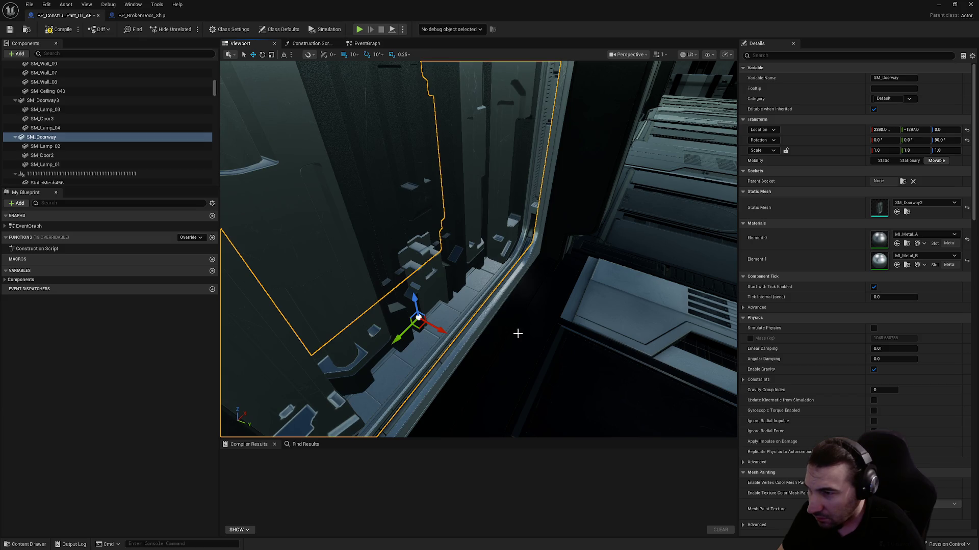
pyautogui.moveTo(528, 328); pyautogui.dragTo(528, 328)
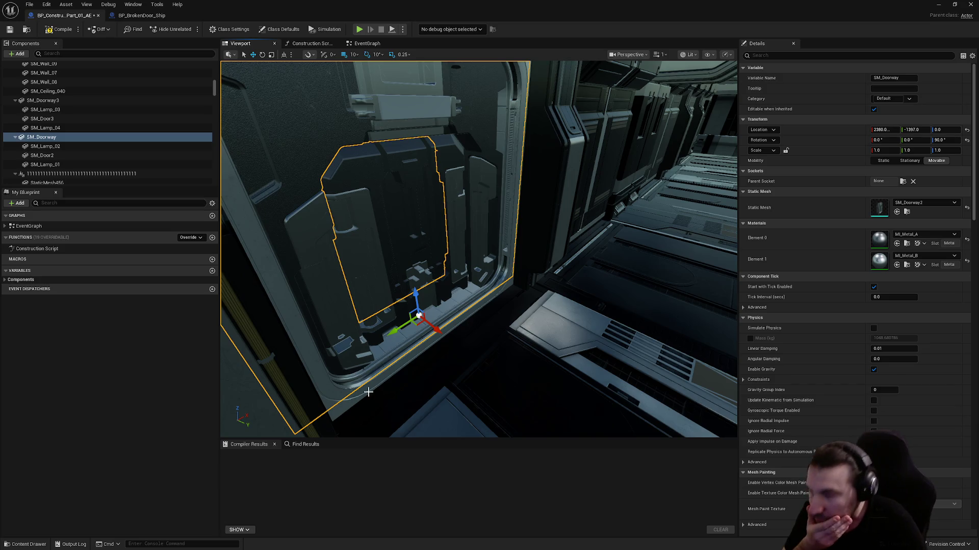
pyautogui.click(9, 31)
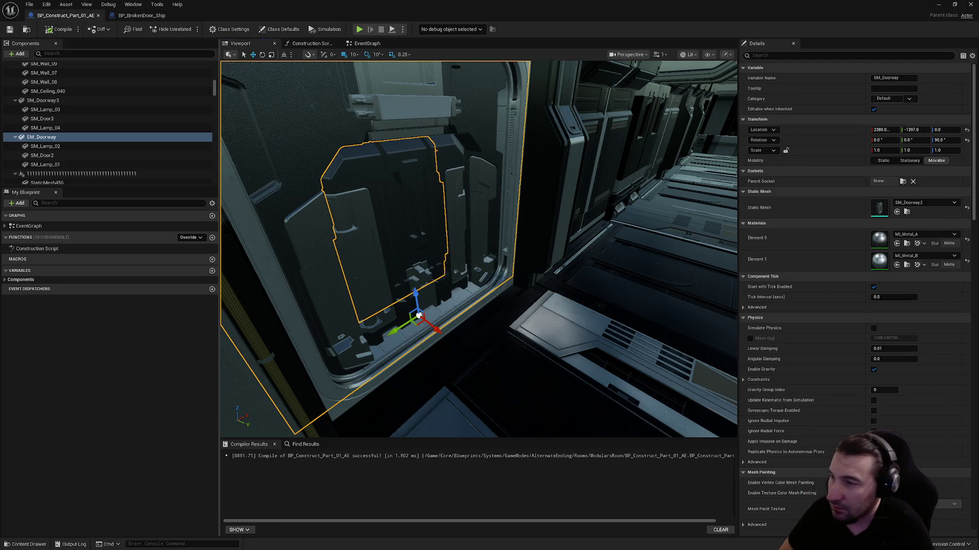
pyautogui.moveTo(550, 178)
pyautogui.mouseDown()
pyautogui.moveTo(599, 178)
pyautogui.moveTo(621, 202)
pyautogui.mouseUp()
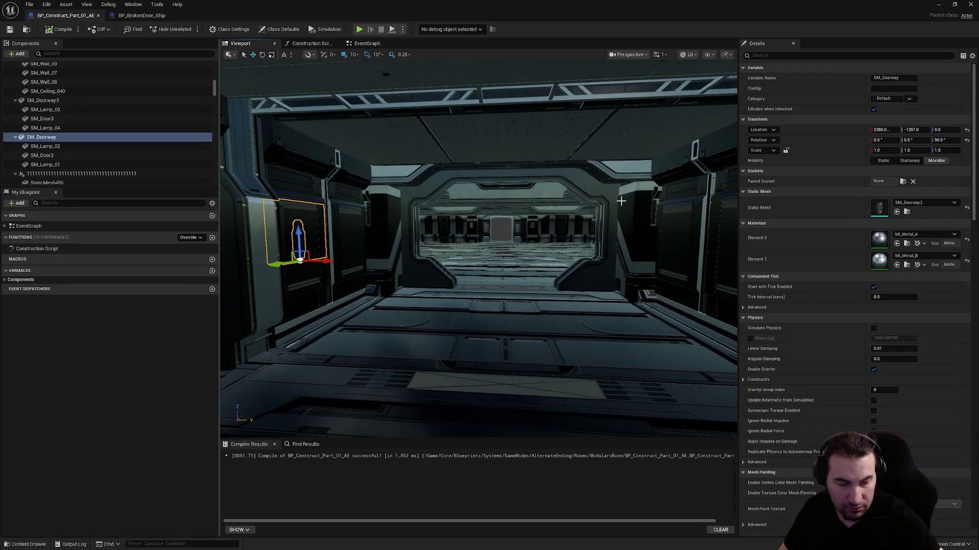
pyautogui.click(528, 193)
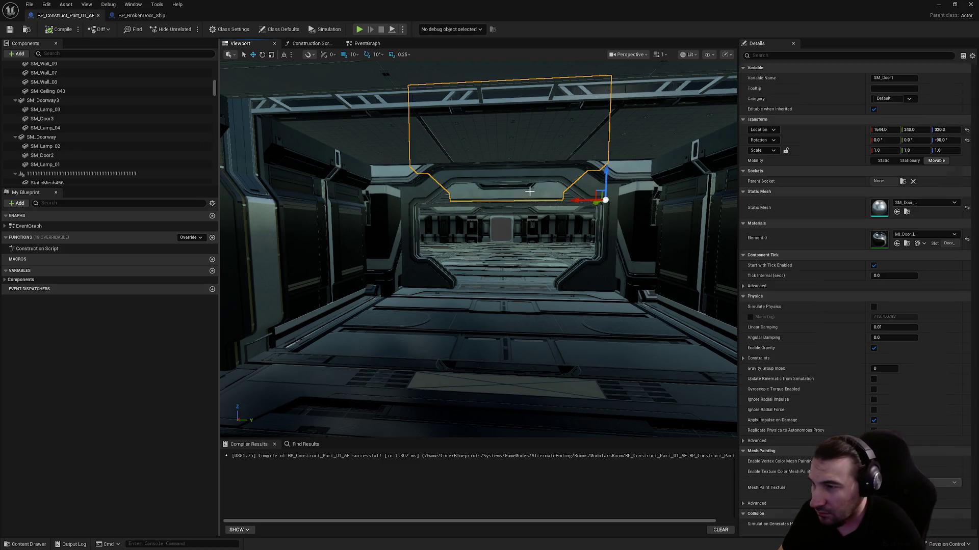
pyautogui.moveTo(527, 194); pyautogui.dragTo(540, 192)
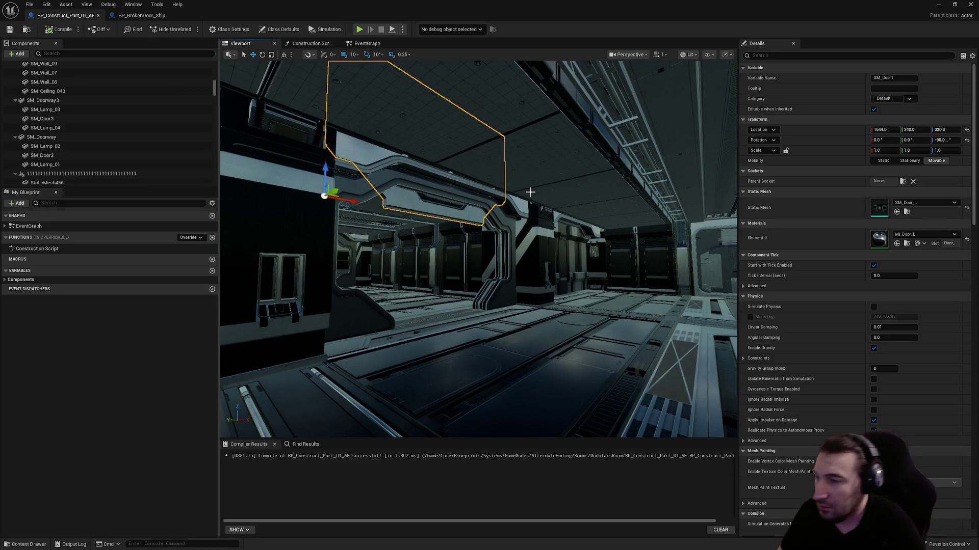
pyautogui.press('Delete')
pyautogui.moveTo(465, 180); pyautogui.dragTo(465, 180)
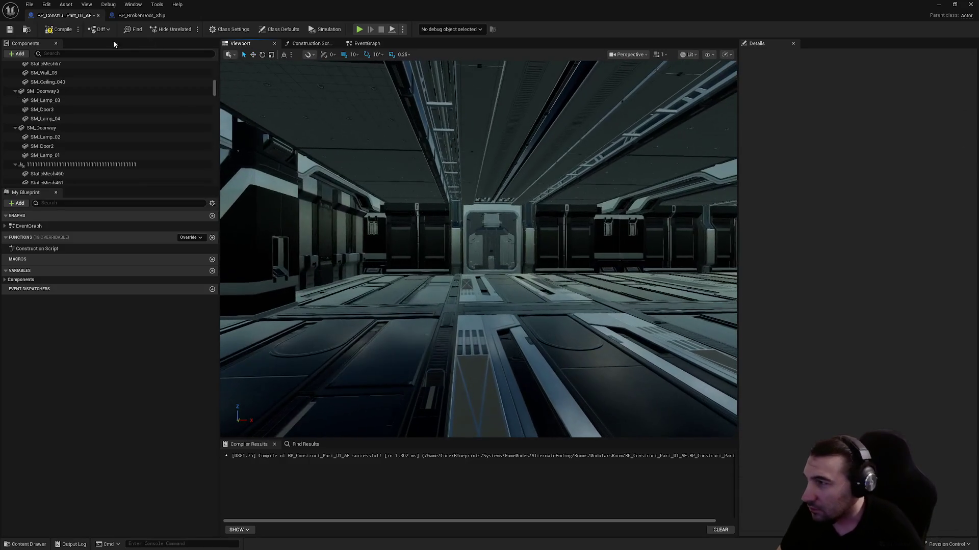
pyautogui.click(9, 31)
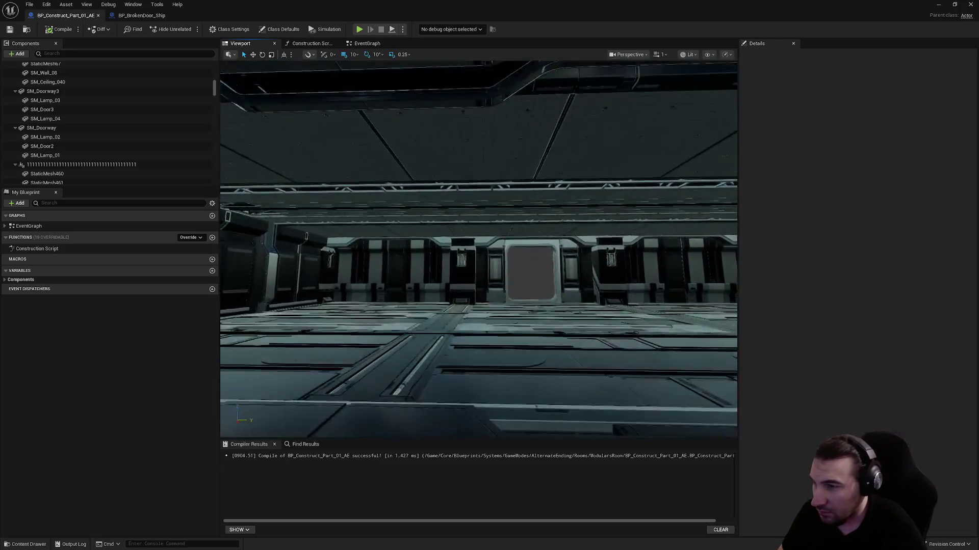
pyautogui.moveTo(388, 209); pyautogui.dragTo(388, 209)
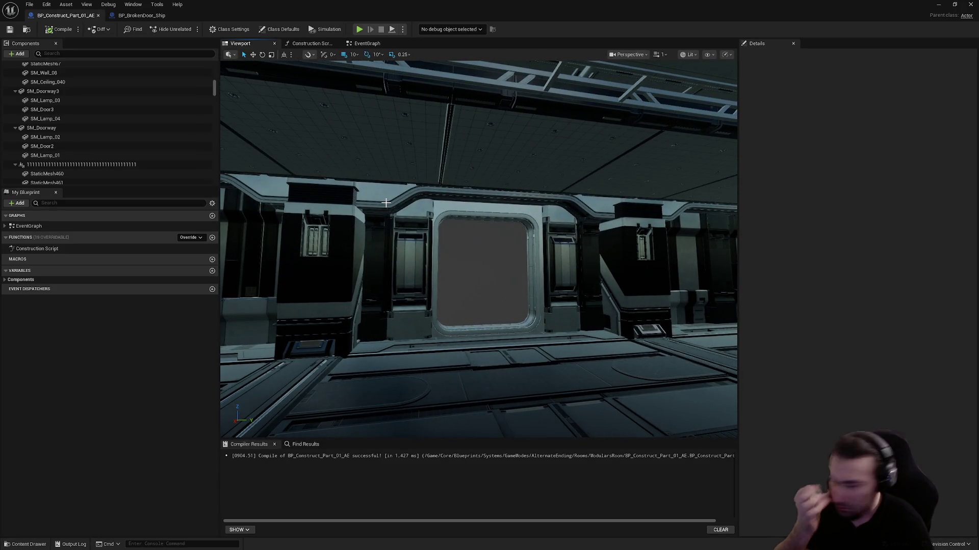
pyautogui.moveTo(384, 201); pyautogui.dragTo(384, 201)
pyautogui.moveTo(535, 228); pyautogui.dragTo(534, 227)
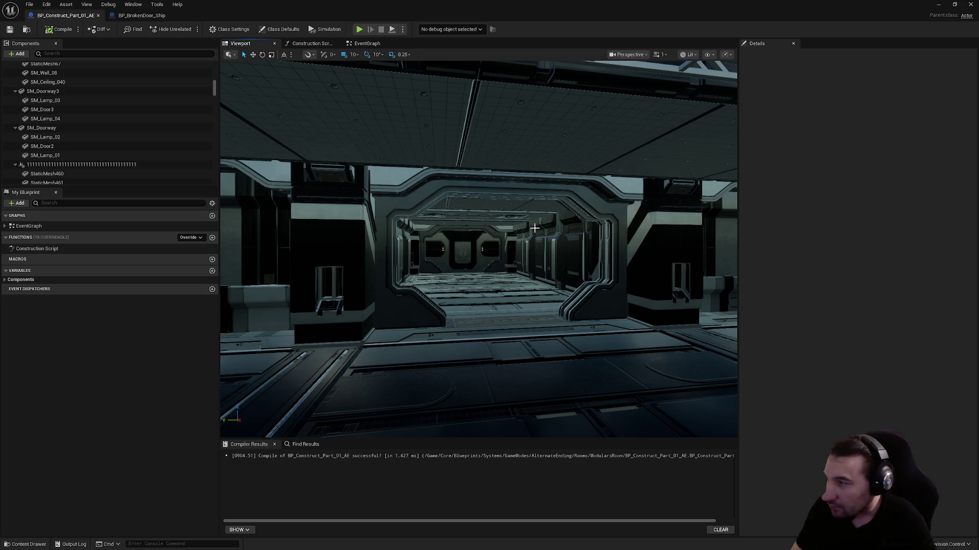
pyautogui.moveTo(534, 228); pyautogui.dragTo(534, 228)
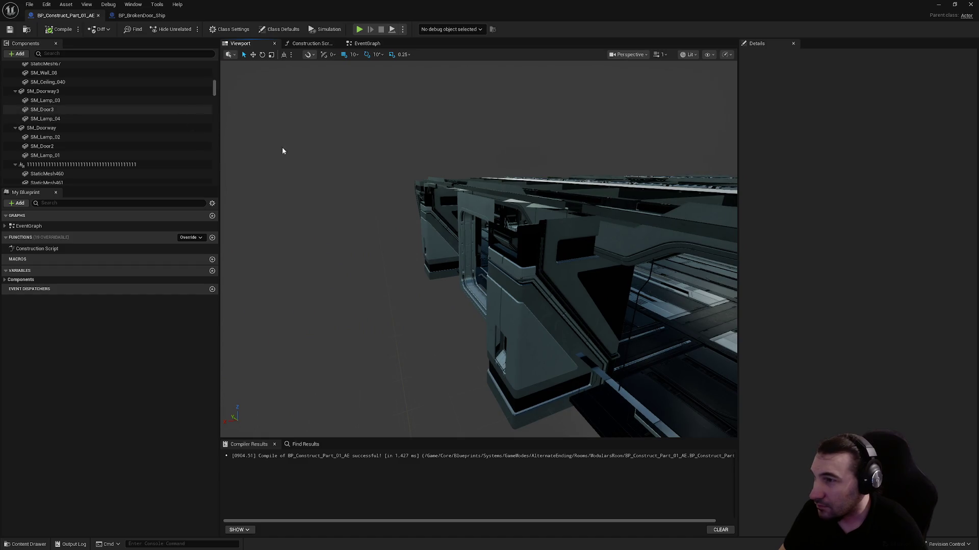
pyautogui.moveTo(282, 151); pyautogui.dragTo(282, 151)
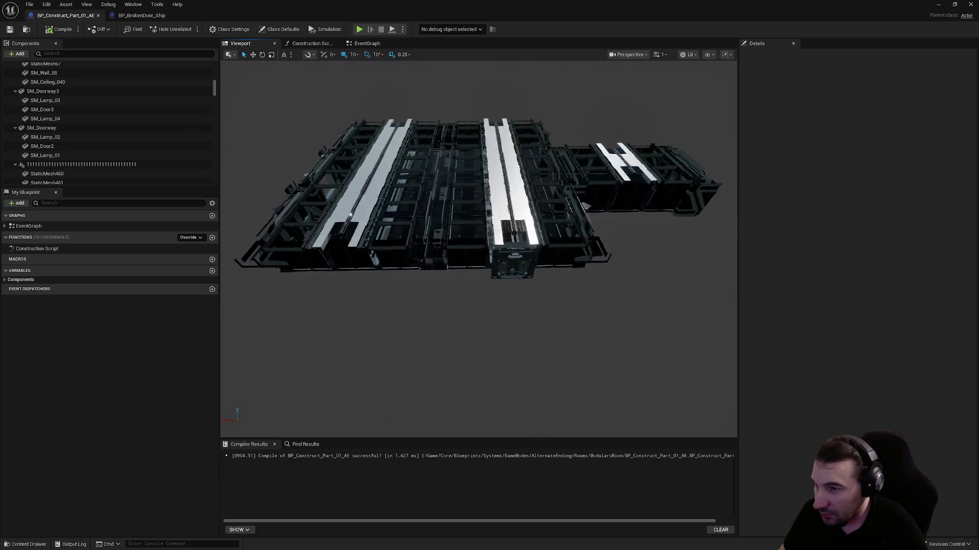
pyautogui.moveTo(562, 198); pyautogui.dragTo(563, 198)
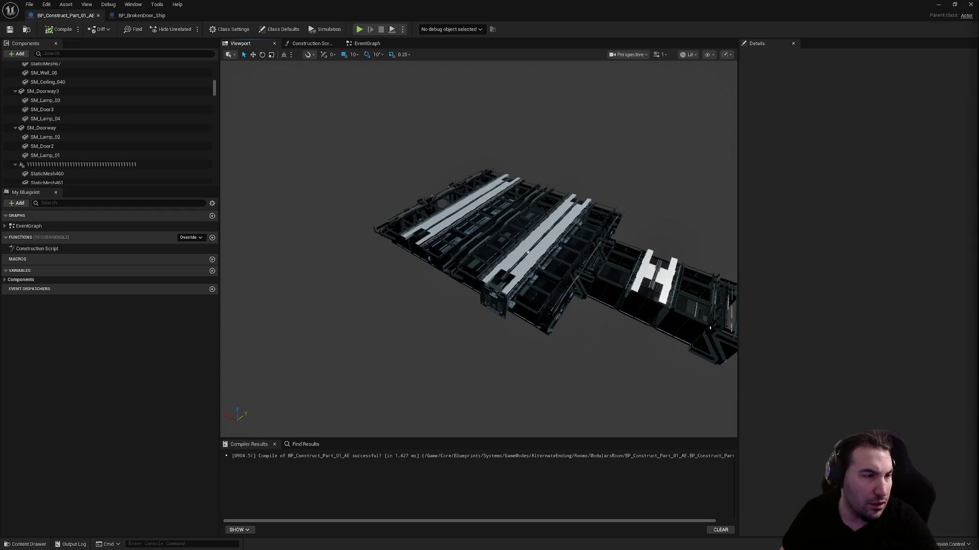
pyautogui.moveTo(509, 255)
pyautogui.mouseDown()
pyautogui.moveTo(469, 240)
pyautogui.moveTo(461, 179)
pyautogui.moveTo(462, 240)
pyautogui.mouseUp()
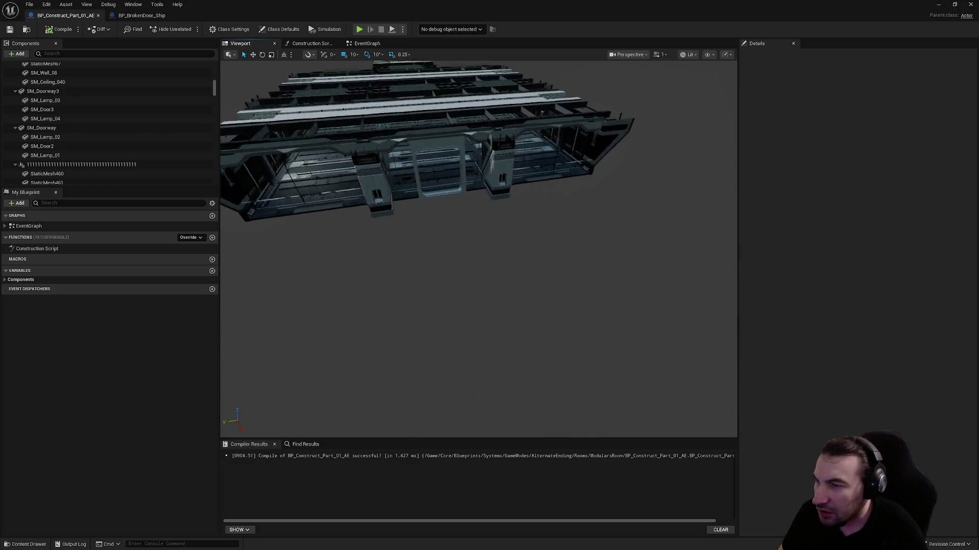
pyautogui.moveTo(514, 218)
pyautogui.mouseDown()
pyautogui.moveTo(514, 229)
pyautogui.moveTo(513, 218)
pyautogui.mouseUp()
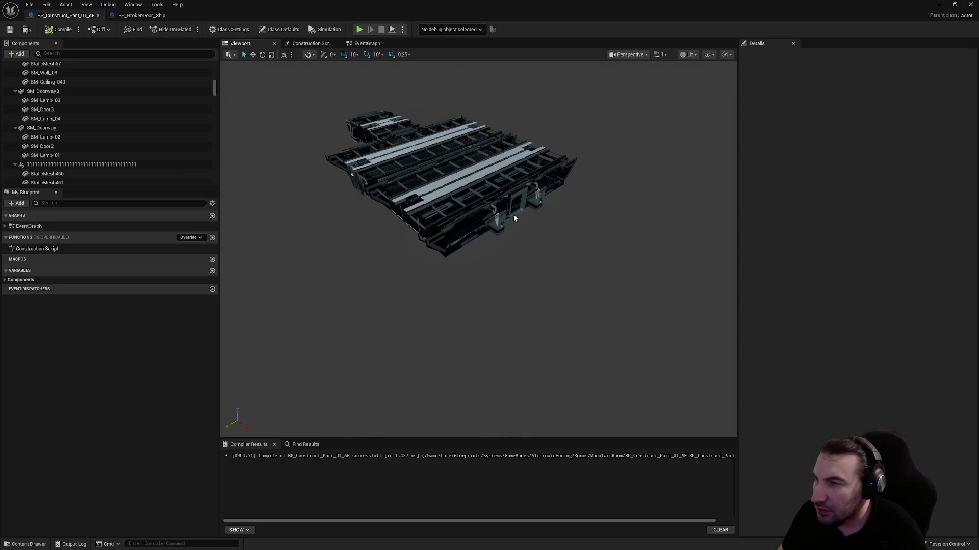
pyautogui.moveTo(444, 211); pyautogui.dragTo(433, 230)
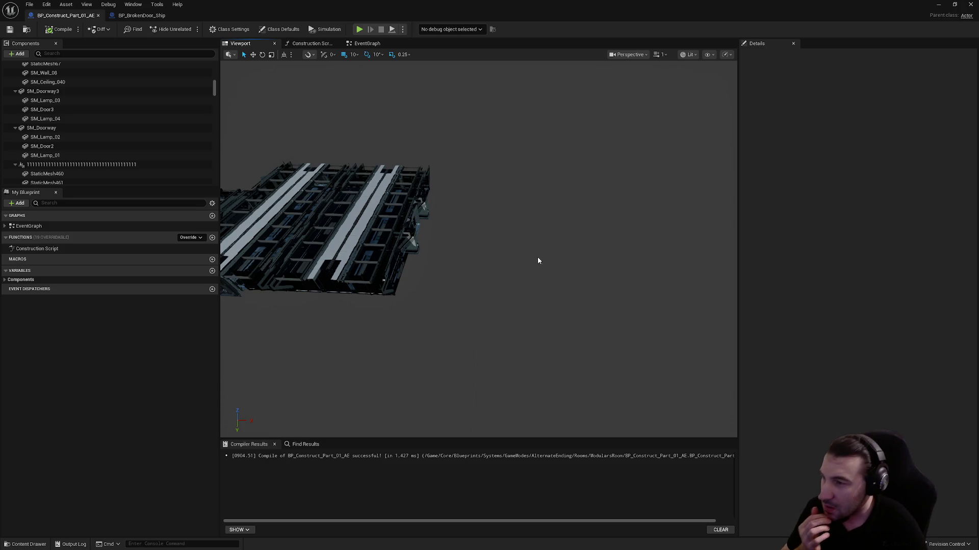
pyautogui.press('f')
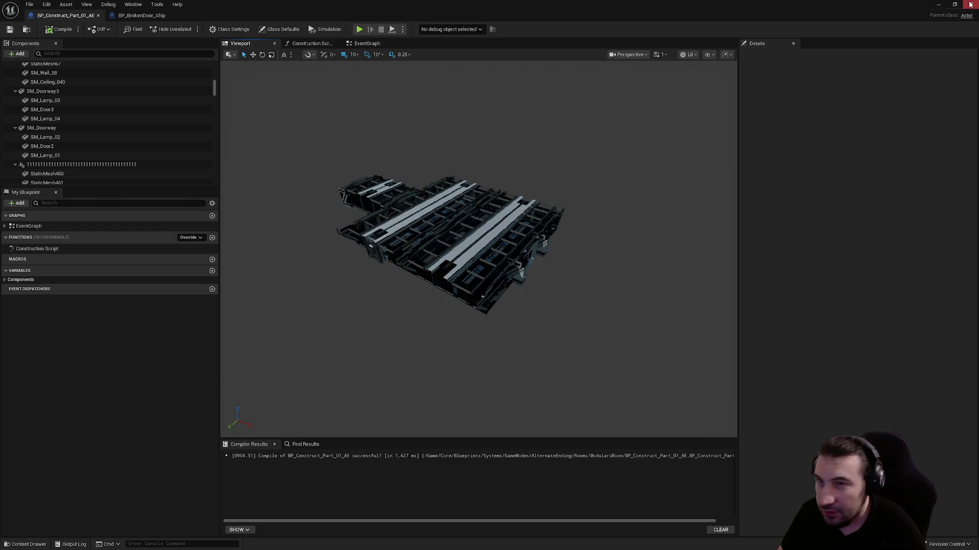
# - Close the Part_01_AE blueprint editor and browse the Content Browser to PropsUseable/Interactables
pyautogui.click(969, 4)
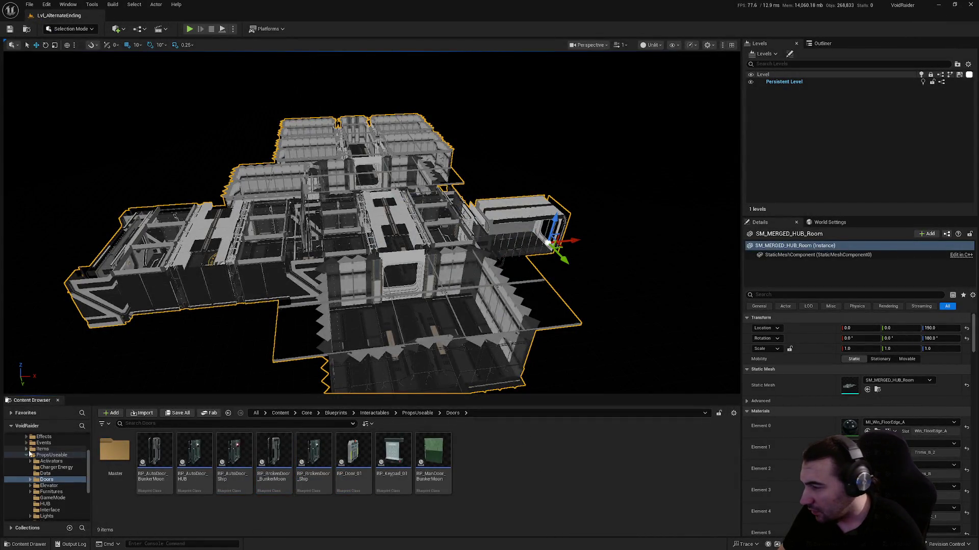
pyautogui.click(51, 455)
pyautogui.press('Left')
pyautogui.press('Left')
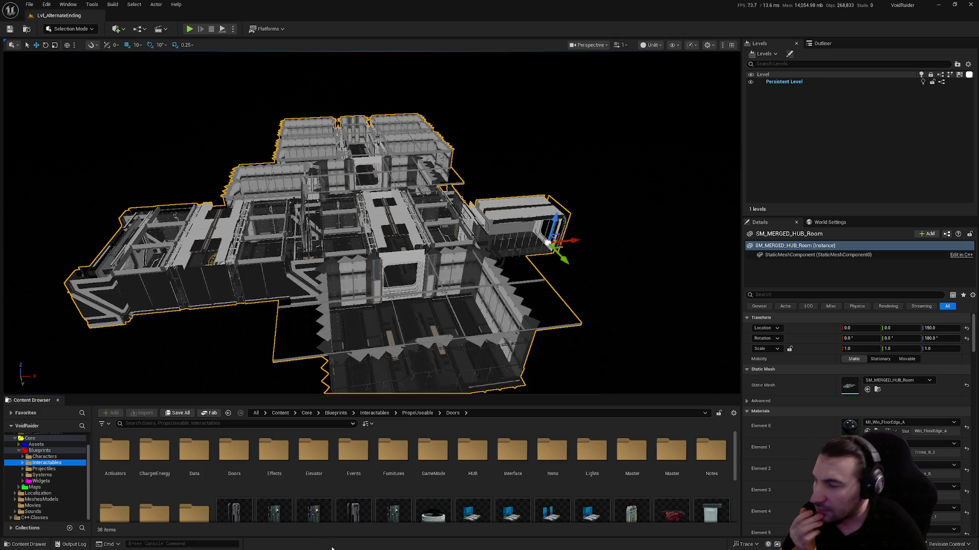
pyautogui.moveTo(359, 519)
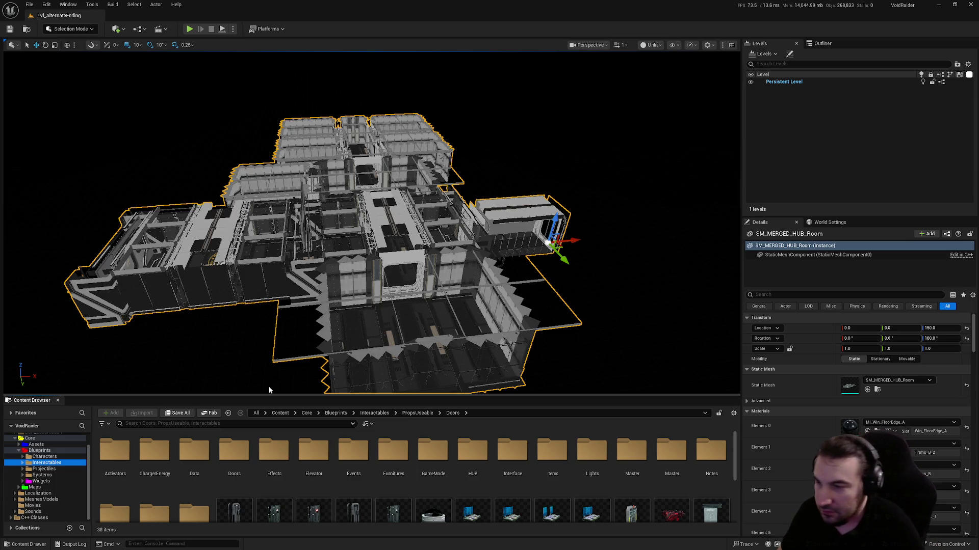
# - Orbit and fly around the HUB room mesh in the level viewport
pyautogui.moveTo(268, 387)
pyautogui.mouseDown()
pyautogui.moveTo(240, 357)
pyautogui.moveTo(224, 291)
pyautogui.mouseUp()
pyautogui.moveTo(355, 337); pyautogui.dragTo(355, 361)
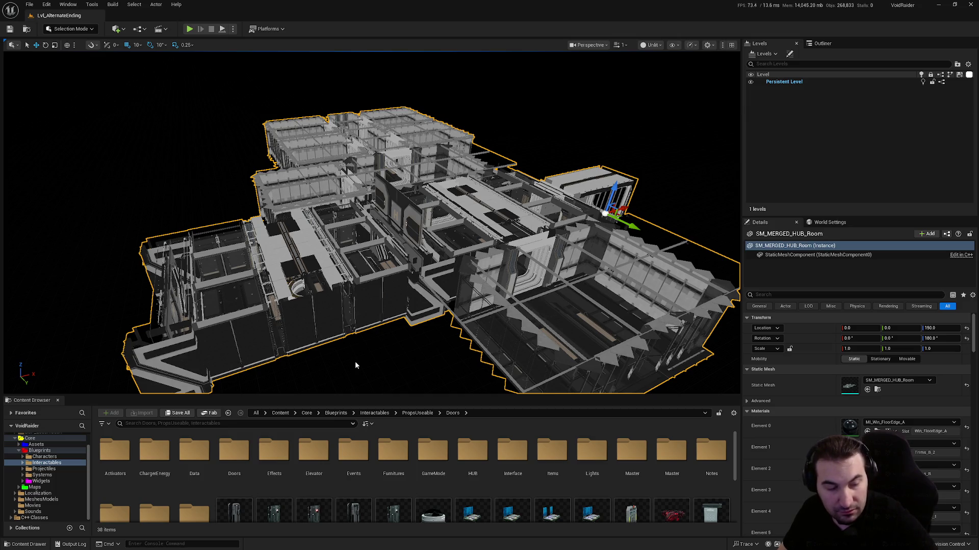
pyautogui.moveTo(355, 365)
pyautogui.mouseDown()
pyautogui.moveTo(367, 365)
pyautogui.moveTo(380, 281)
pyautogui.mouseUp()
pyautogui.scroll(-1, 381, 281)
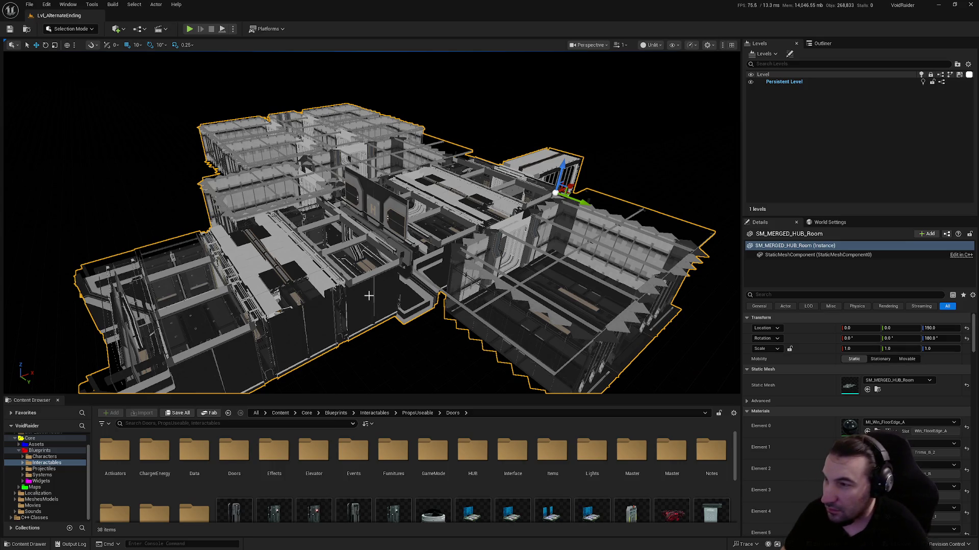
pyautogui.moveTo(372, 301)
pyautogui.mouseDown()
pyautogui.moveTo(356, 209)
pyautogui.moveTo(369, 295)
pyautogui.moveTo(369, 232)
pyautogui.moveTo(372, 294)
pyautogui.mouseUp()
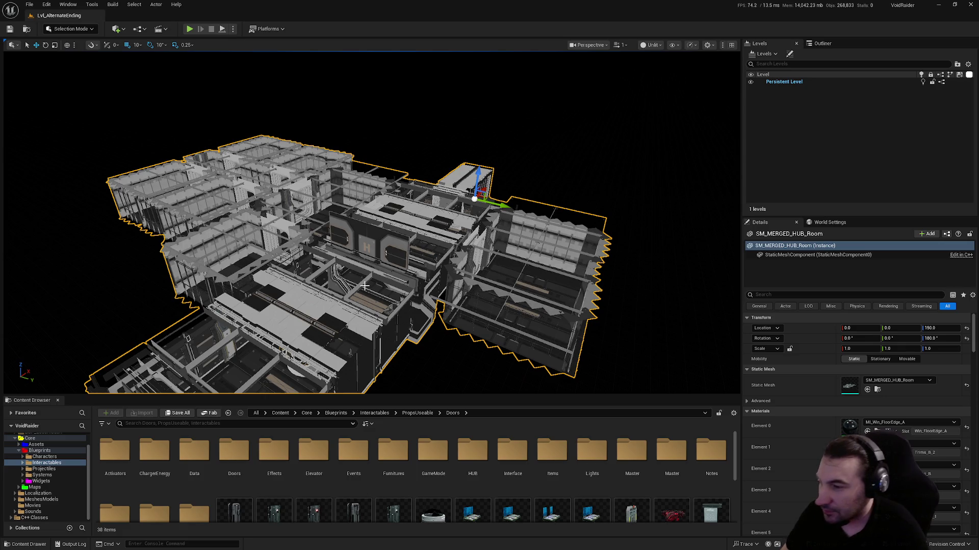
pyautogui.moveTo(365, 286)
pyautogui.mouseDown()
pyautogui.moveTo(365, 244)
pyautogui.moveTo(305, 245)
pyautogui.moveTo(369, 276)
pyautogui.moveTo(360, 279)
pyautogui.mouseUp()
pyautogui.scroll(-5, 359, 279)
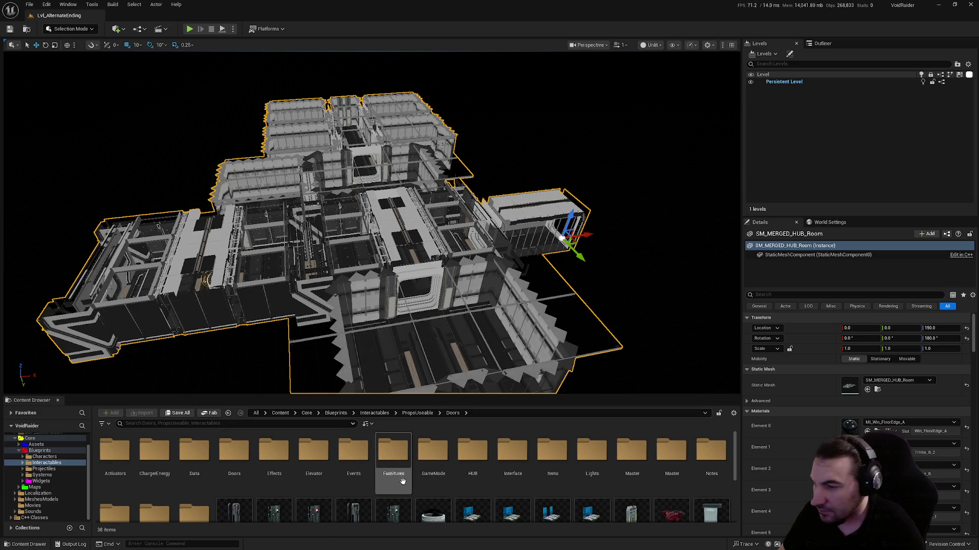
pyautogui.scroll(-3, 403, 481)
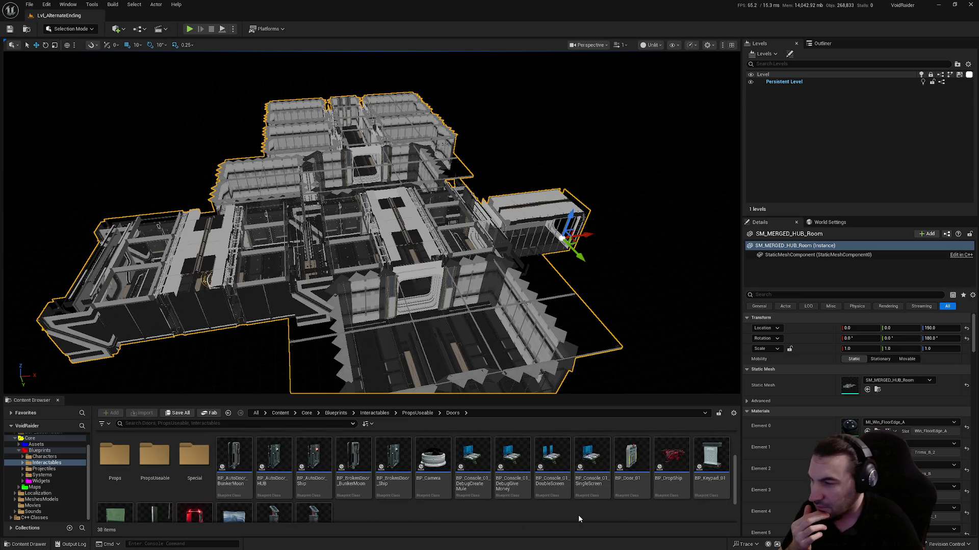
pyautogui.scroll(2, 580, 519)
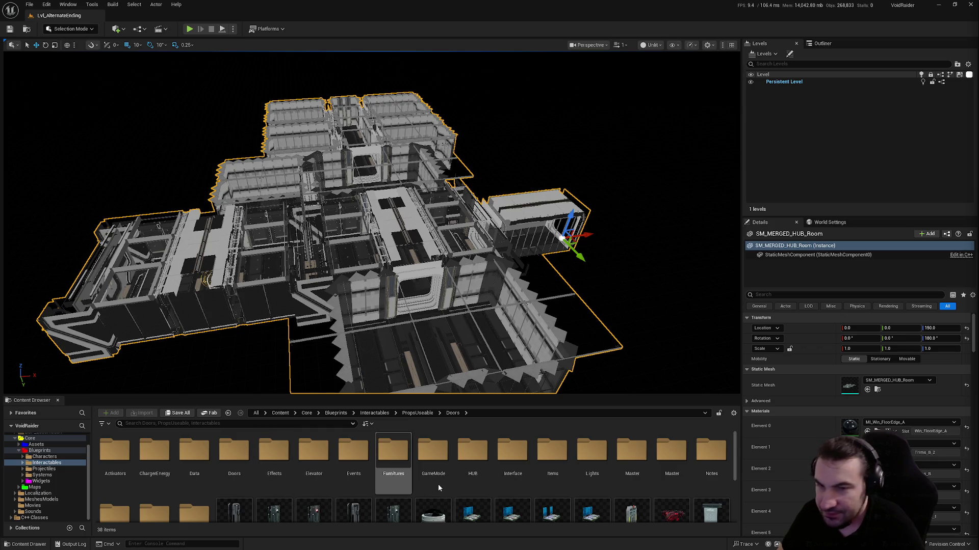
pyautogui.scroll(-1, 438, 489)
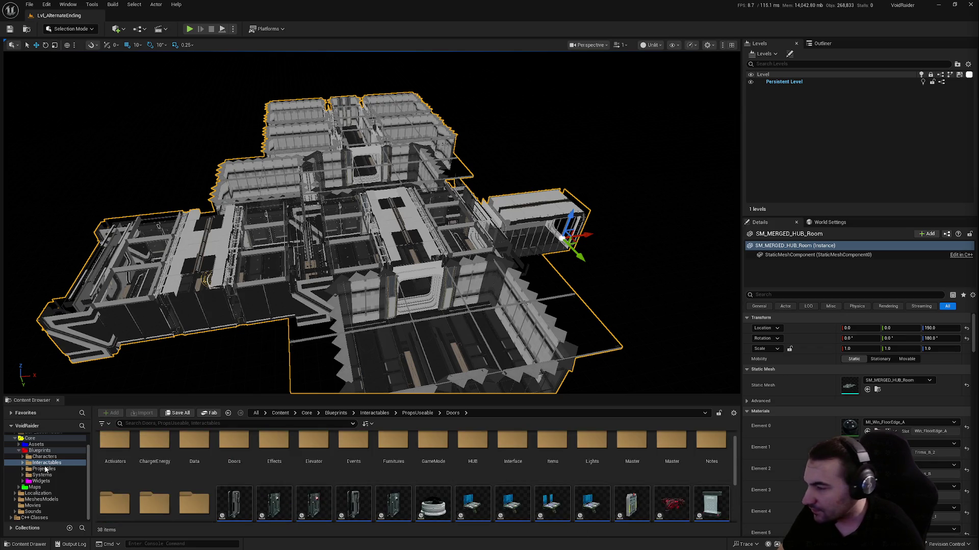
# - Browse the Content Browser through Systems > GameModes > Dungeon > Ship to RoomsShip
pyautogui.click(42, 481)
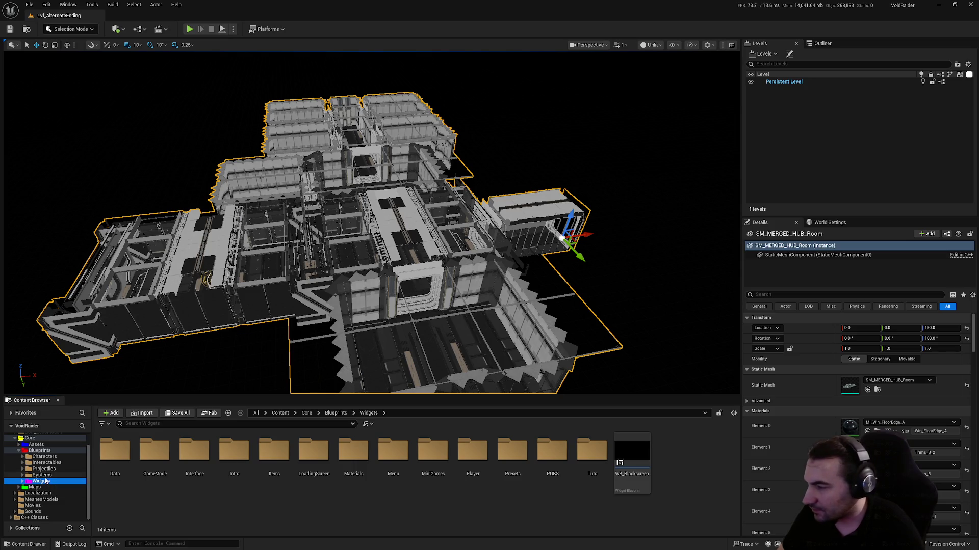
pyautogui.click(42, 475)
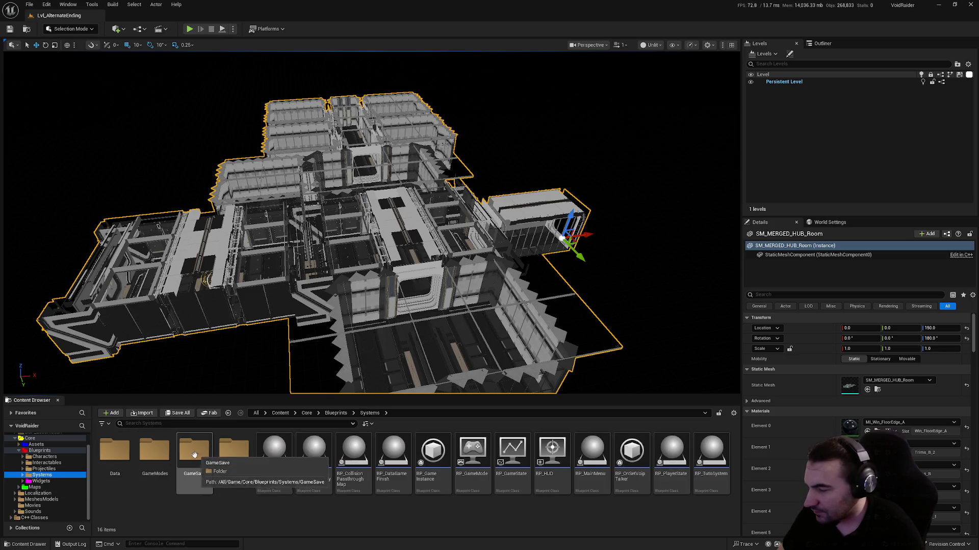
pyautogui.doubleClick(154, 452)
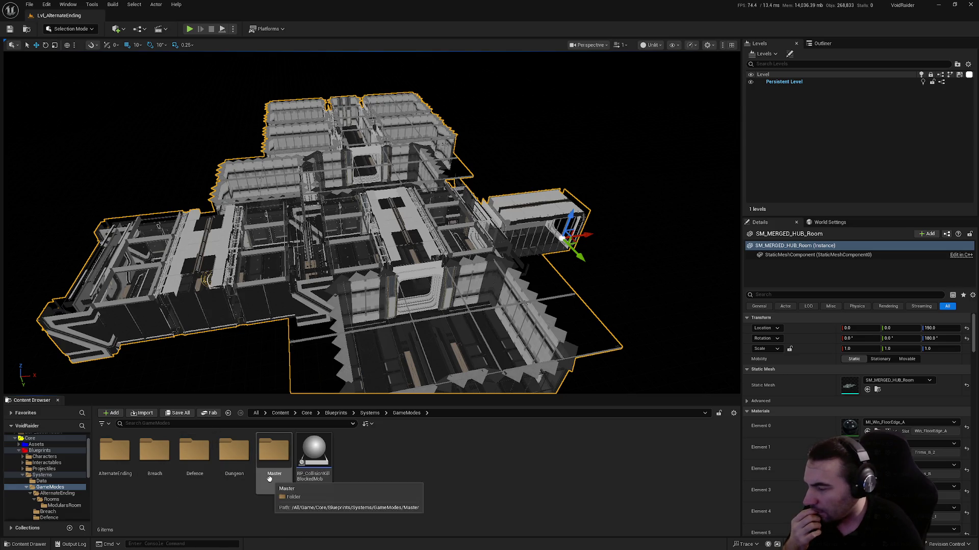
pyautogui.doubleClick(245, 472)
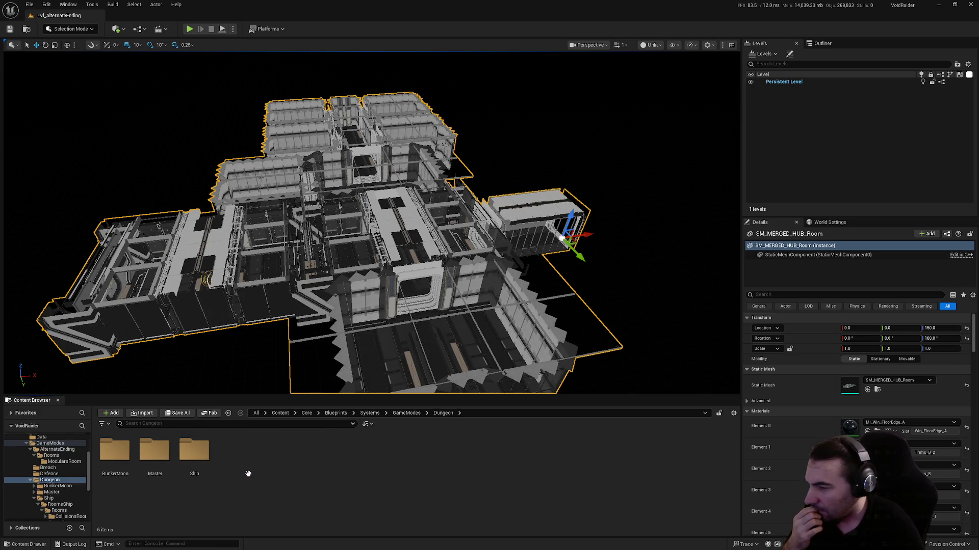
pyautogui.doubleClick(203, 477)
pyautogui.click(119, 459)
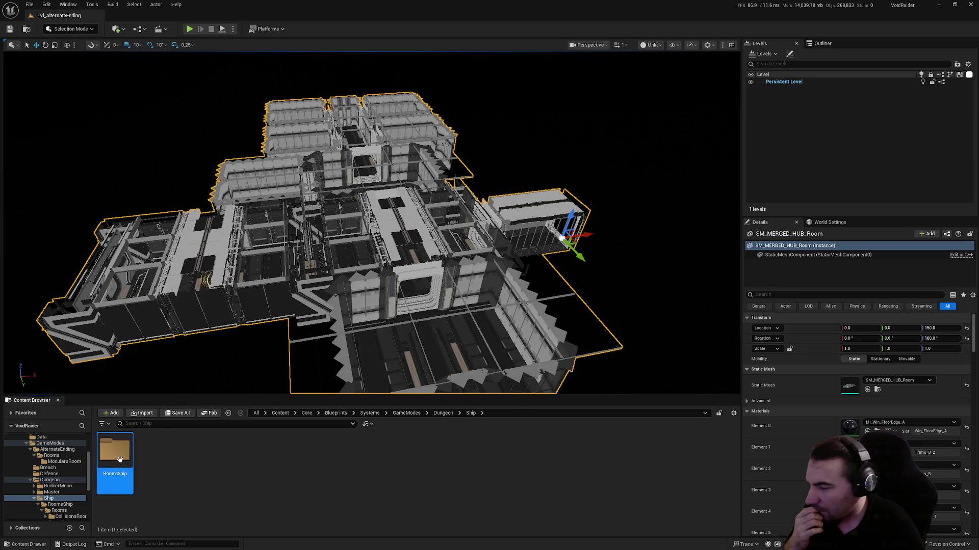
pyautogui.doubleClick(119, 460)
# - Go into Rooms > ModularsRoom > Rooms and open BP_Construct_Ship_GameMode_Defence
pyautogui.doubleClick(150, 452)
pyautogui.hotkey('alt', 'Left')
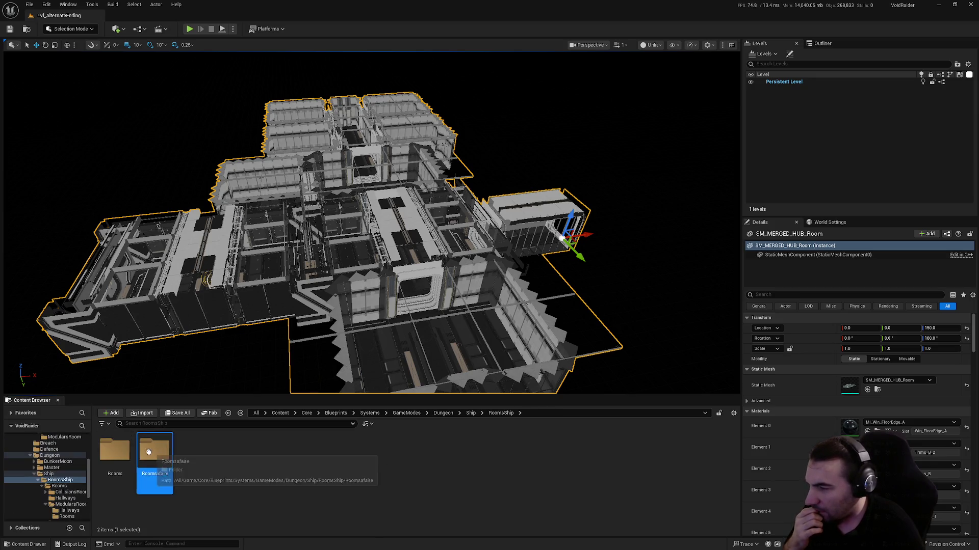
pyautogui.doubleClick(115, 451)
pyautogui.doubleClick(193, 453)
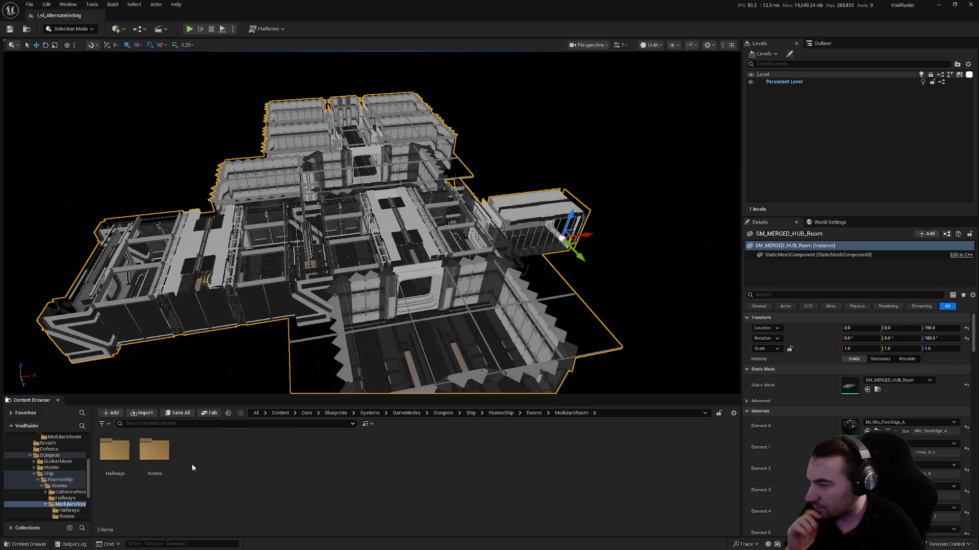
pyautogui.doubleClick(154, 451)
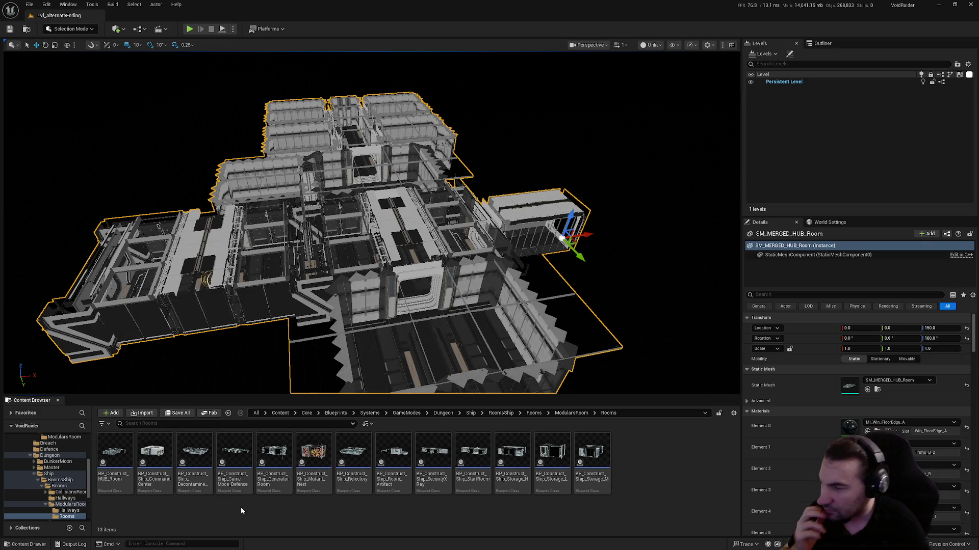
pyautogui.click(227, 454)
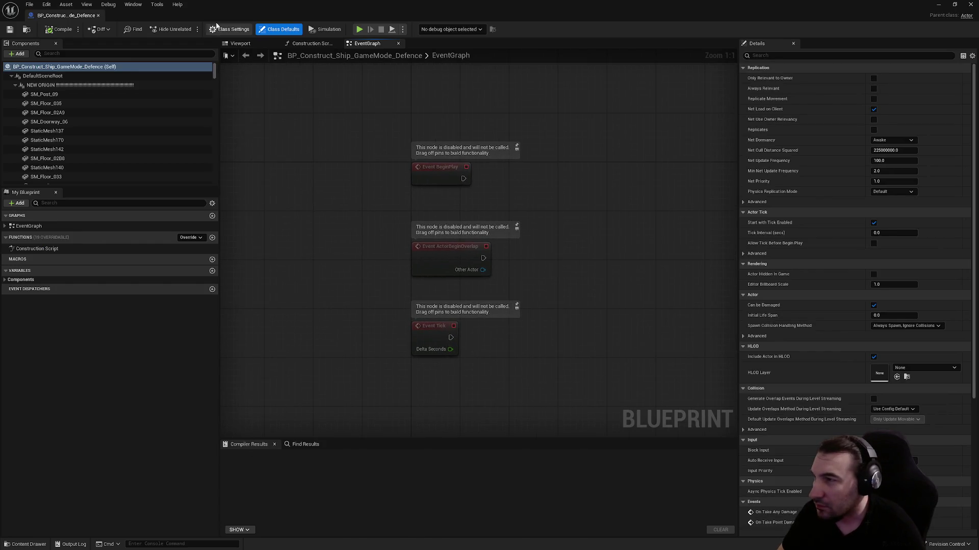
# - Fly through the Defence blueprint's ship corridor in its Viewport, then close the editor
pyautogui.click(243, 44)
pyautogui.scroll(10, 479, 255)
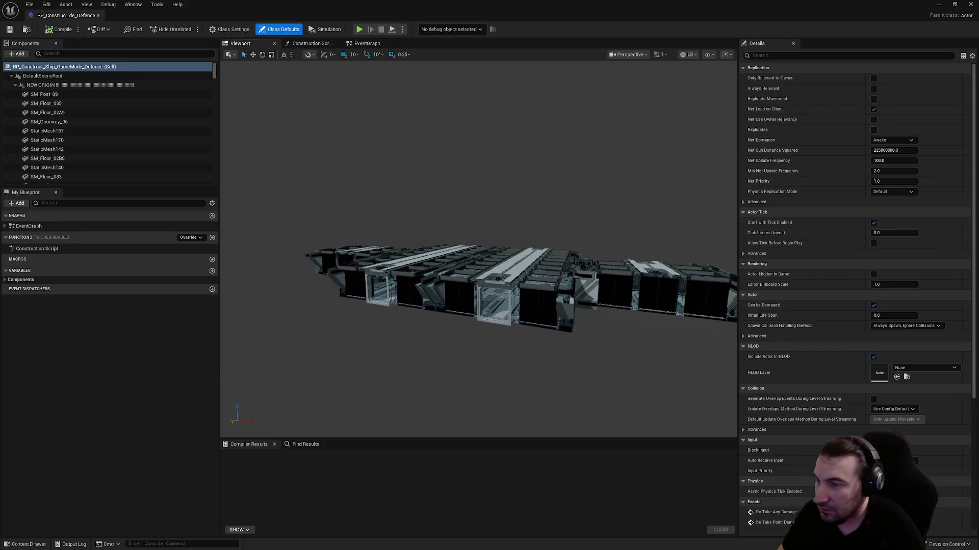
pyautogui.scroll(10, 479, 249)
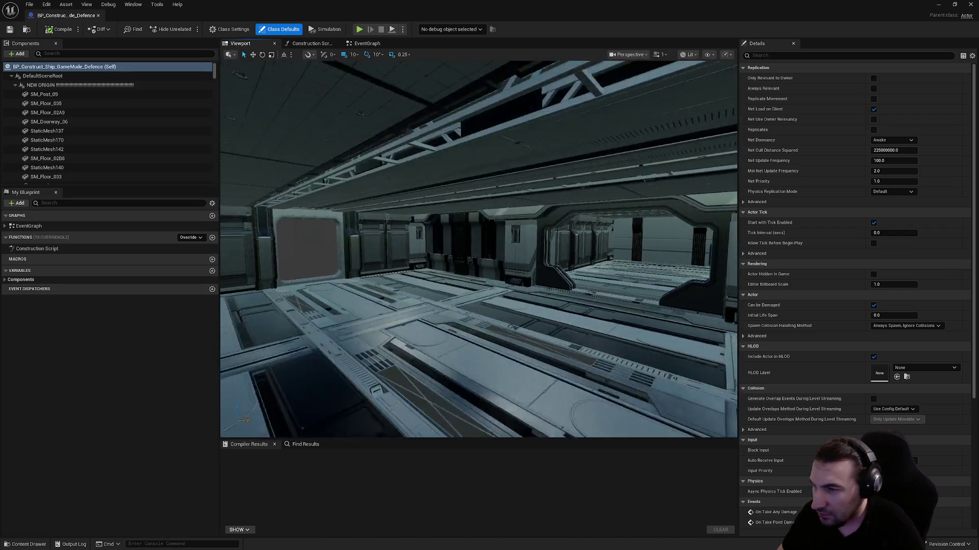
pyautogui.moveTo(479, 249); pyautogui.dragTo(459, 250)
pyautogui.moveTo(490, 193)
pyautogui.mouseDown()
pyautogui.moveTo(490, 204)
pyautogui.moveTo(490, 193)
pyautogui.mouseUp()
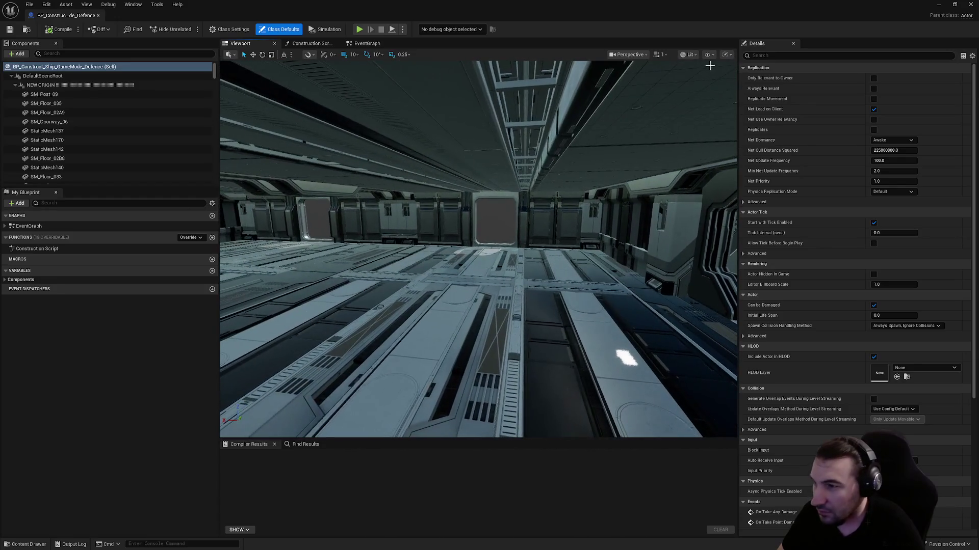
pyautogui.click(970, 5)
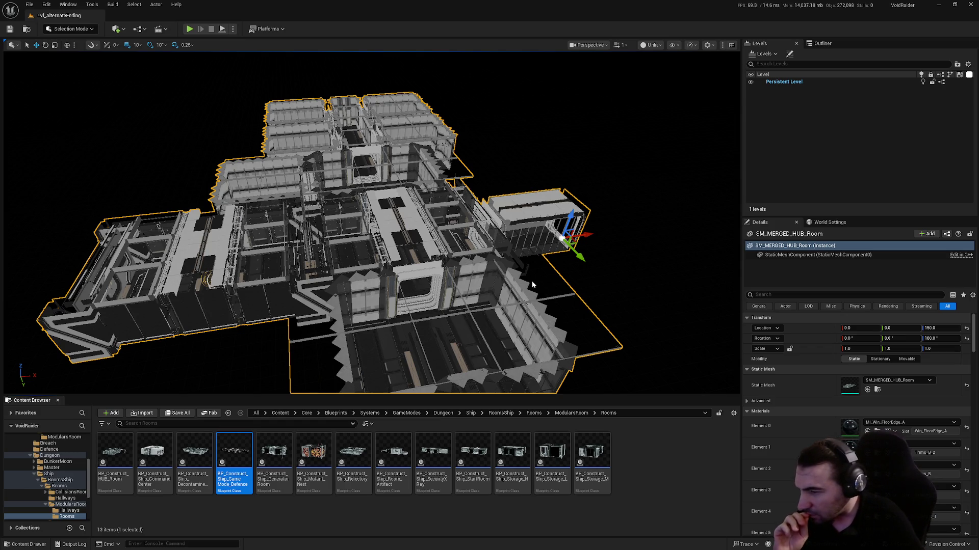
# - Copy the Storage and Generator Room blueprints into AlternateEnding/Rooms/ModularsRoom
pyautogui.click(550, 469)
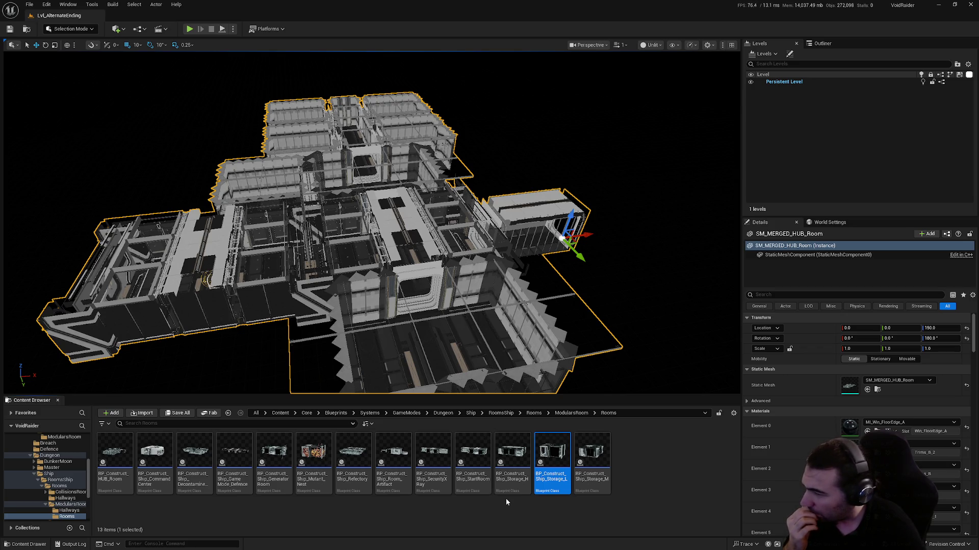
pyautogui.moveTo(507, 492)
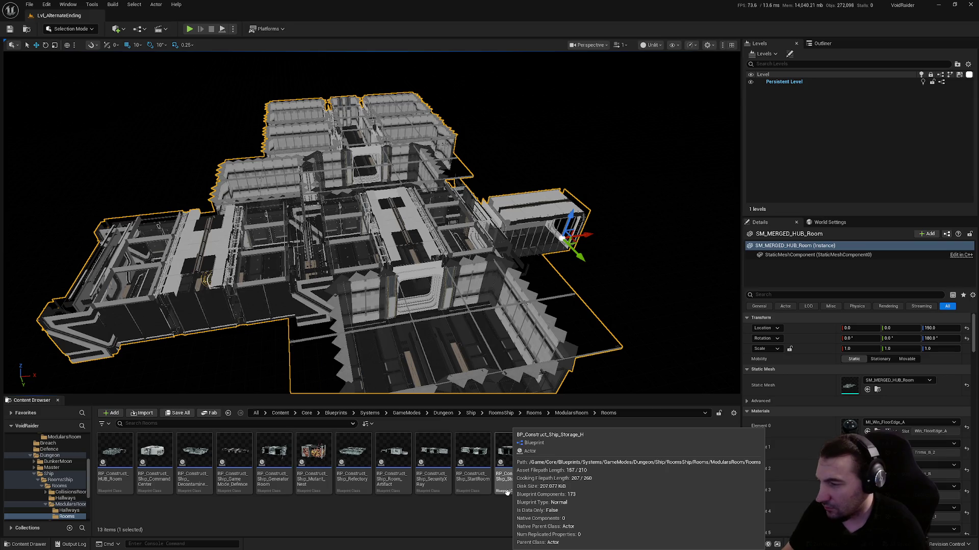
pyautogui.keyDown('ctrl'); pyautogui.click(276, 478); pyautogui.keyUp('ctrl')
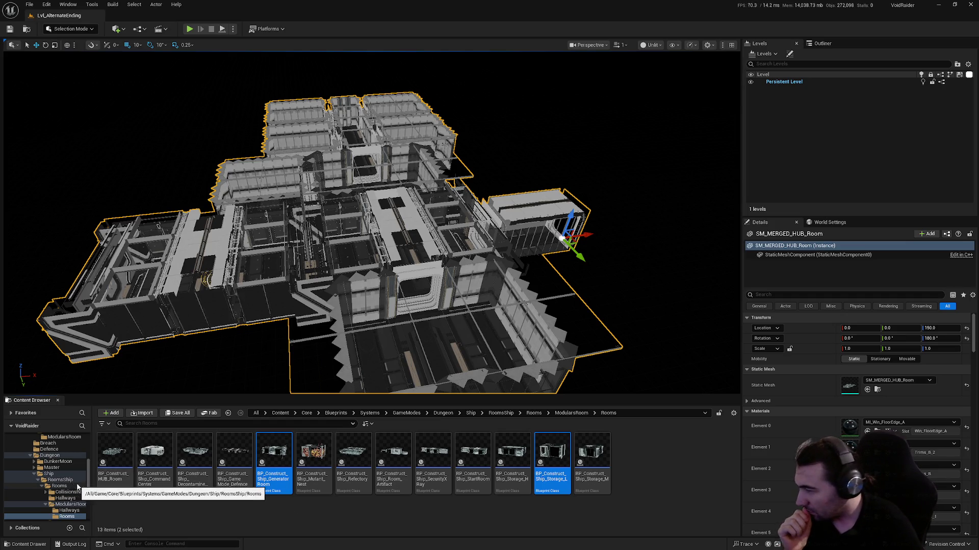
pyautogui.scroll(2, 75, 475)
pyautogui.click(64, 462)
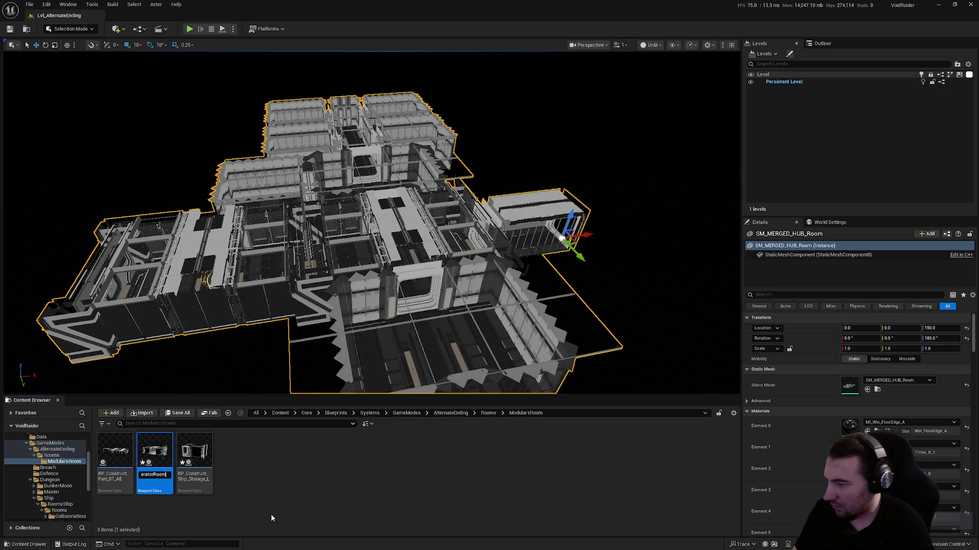
# - Rename the copies to Generator Room_AE and Storage_AE
pyautogui.press('End')
pyautogui.press('BackSpace')
pyautogui.write('AE')
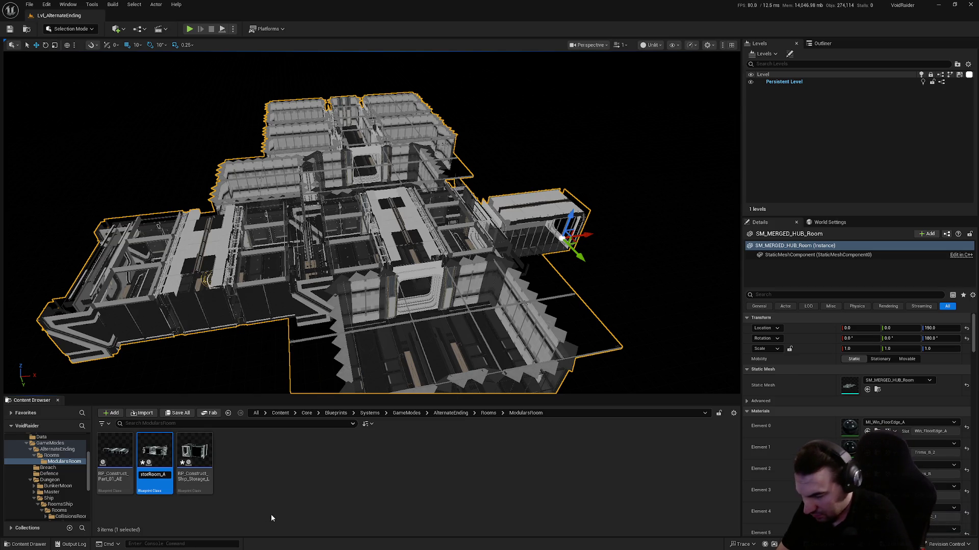
pyautogui.press('Return')
pyautogui.click(199, 488)
pyautogui.press('F2')
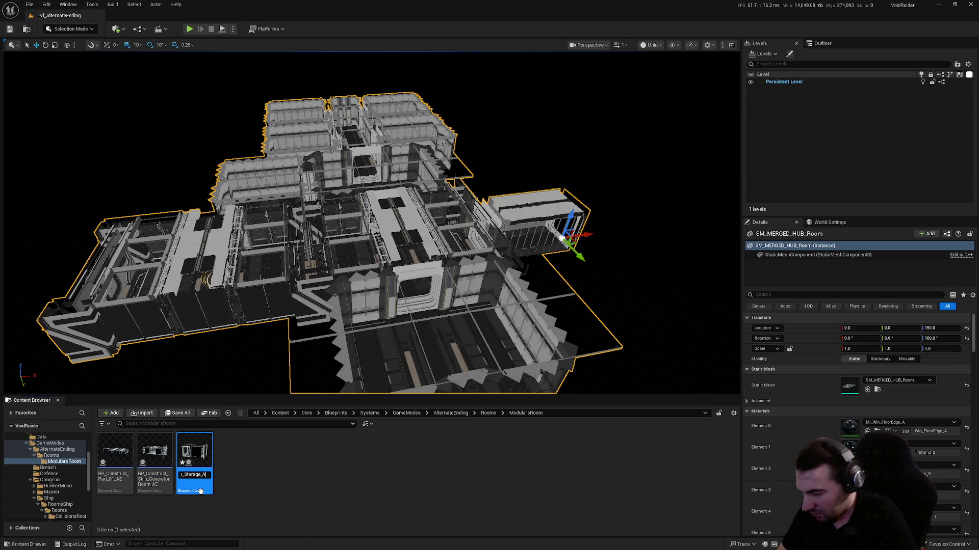
pyautogui.press('Return')
pyautogui.click(302, 479)
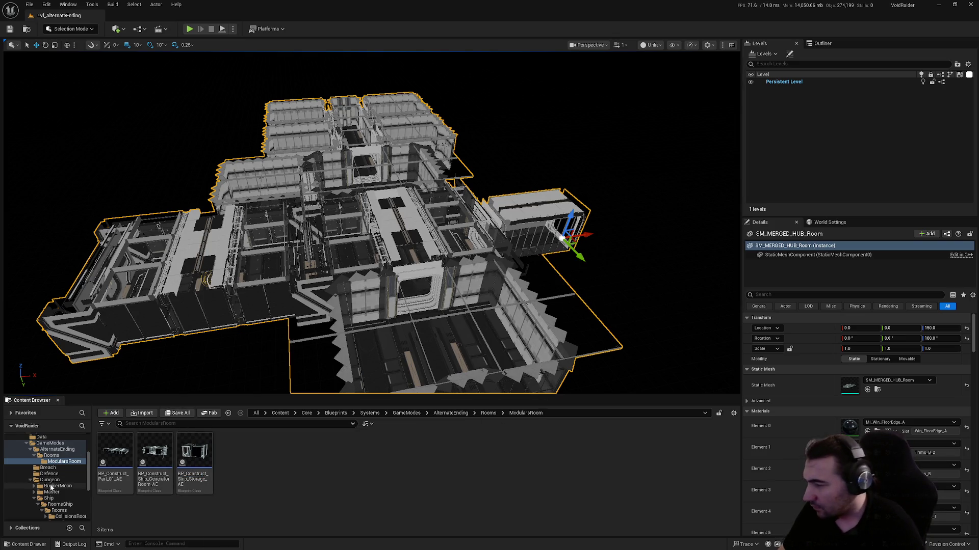
# - In ModularsRoom/Hallways, select the Junction, Hallway, Stair_Up and Room_01 blueprints
pyautogui.scroll(-2, 75, 487)
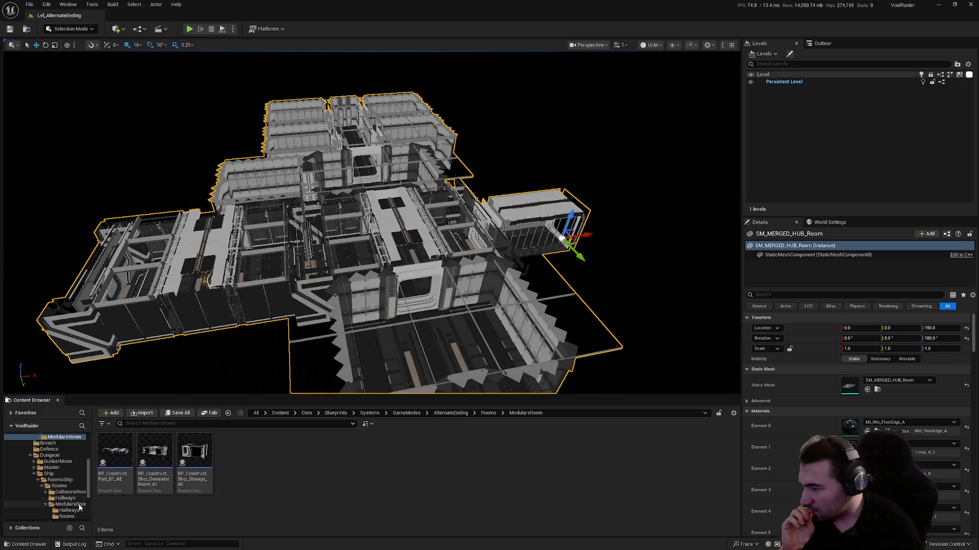
pyautogui.scroll(-1, 79, 505)
pyautogui.click(76, 487)
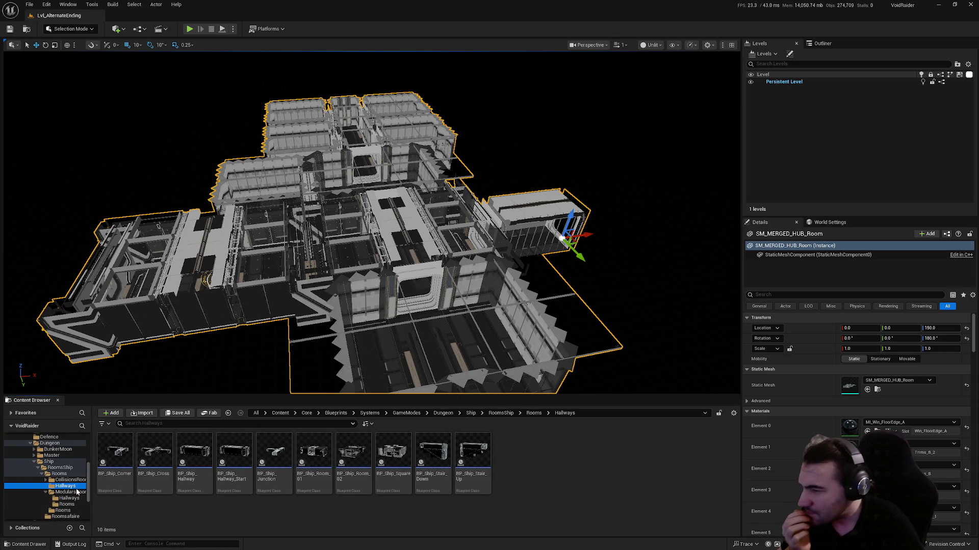
pyautogui.click(187, 477)
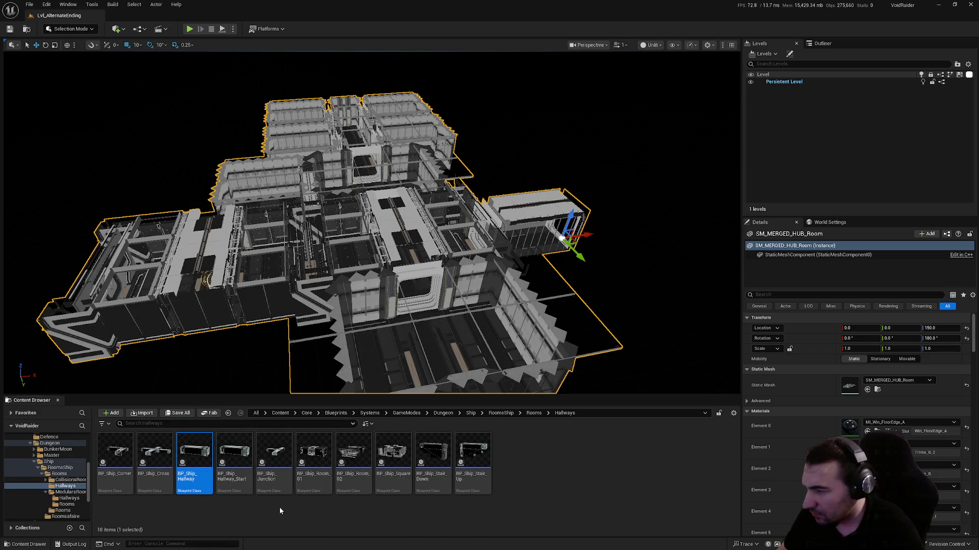
pyautogui.click(79, 498)
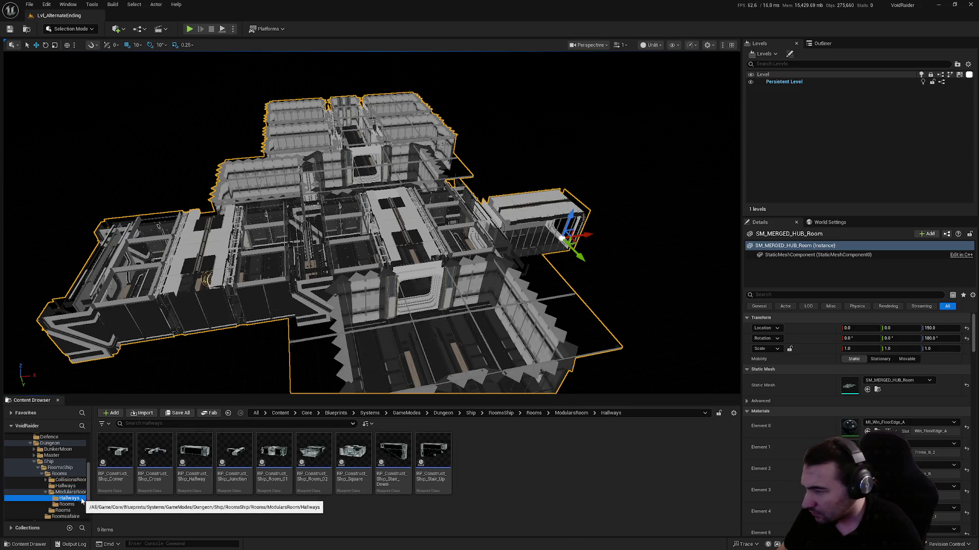
pyautogui.click(154, 475)
pyautogui.click(230, 481)
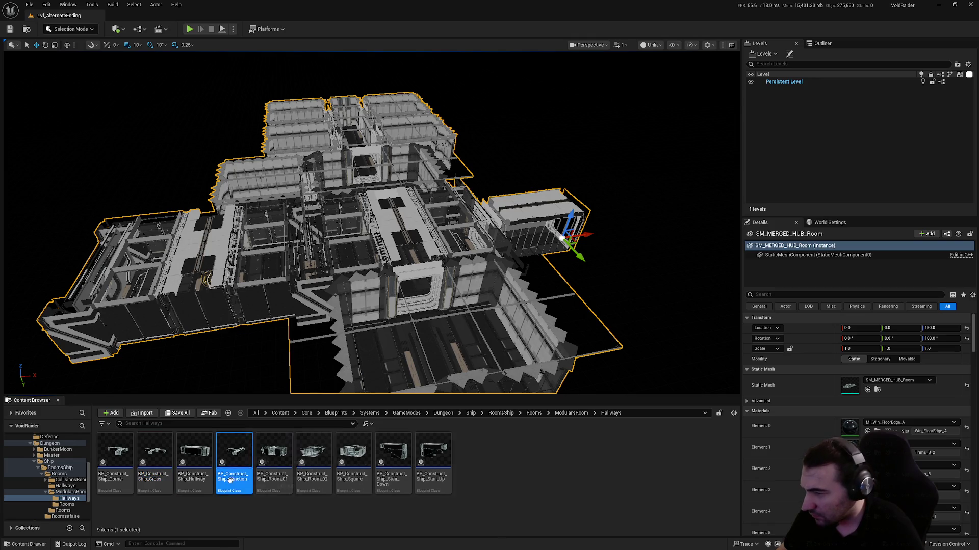
pyautogui.keyDown('ctrl'); pyautogui.click(194, 475); pyautogui.keyUp('ctrl')
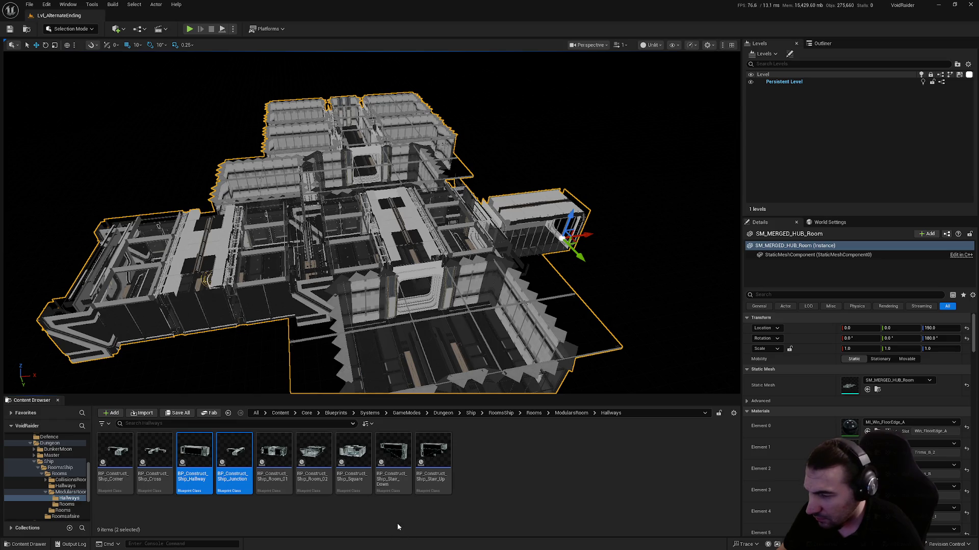
pyautogui.keyDown('ctrl'); pyautogui.click(444, 466); pyautogui.keyUp('ctrl')
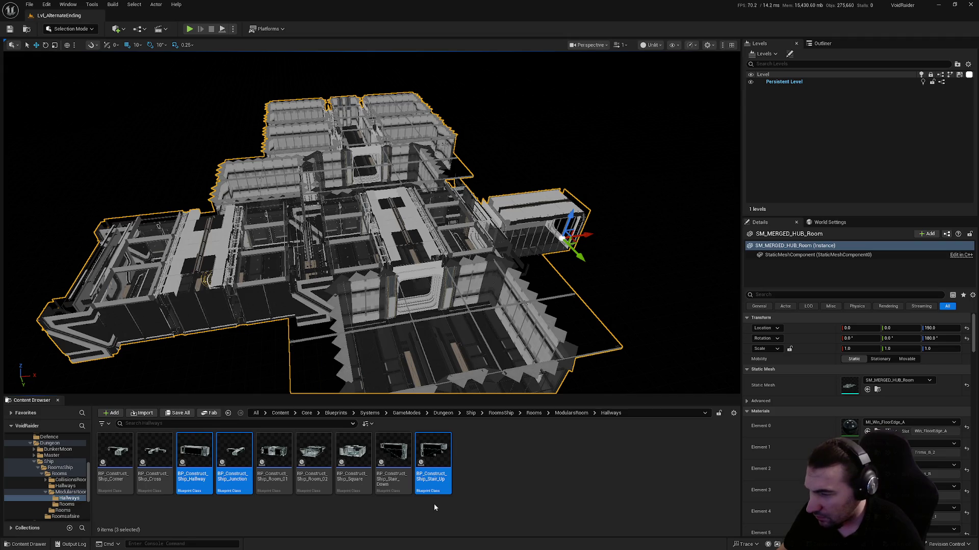
pyautogui.keyDown('ctrl'); pyautogui.click(364, 491); pyautogui.keyUp('ctrl')
pyautogui.keyDown('ctrl'); pyautogui.click(359, 487); pyautogui.keyUp('ctrl')
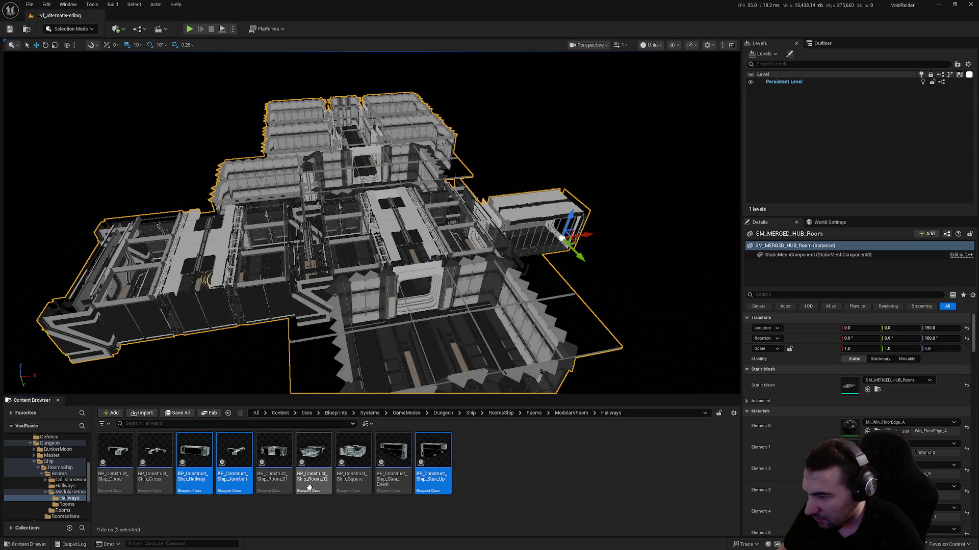
pyautogui.keyDown('ctrl'); pyautogui.click(314, 482); pyautogui.keyUp('ctrl')
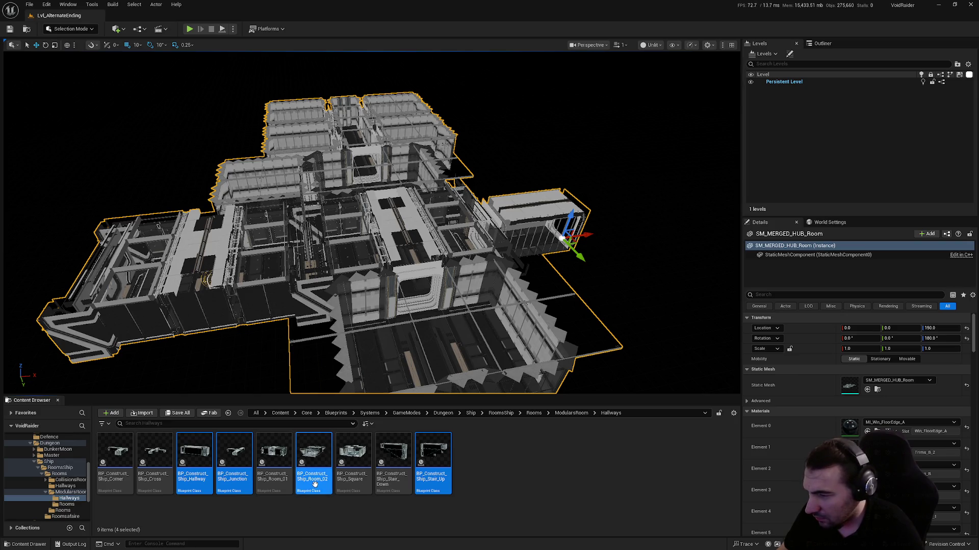
pyautogui.keyDown('ctrl'); pyautogui.click(314, 462); pyautogui.keyUp('ctrl')
pyautogui.keyDown('ctrl'); pyautogui.click(274, 462); pyautogui.keyUp('ctrl')
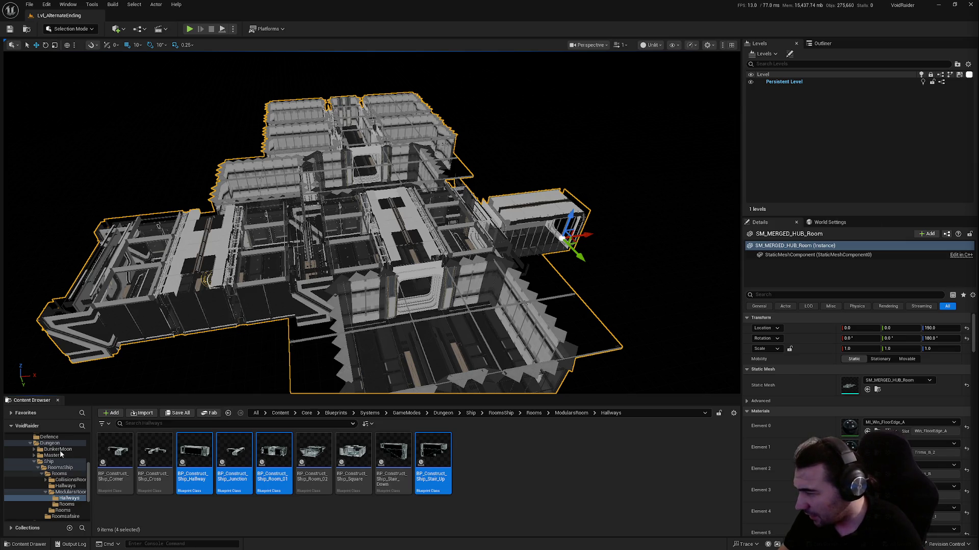
# - Copy them into AlternateEnding ModularsRoom, save all, and open GeneratorRoom_AE
pyautogui.scroll(2, 61, 479)
pyautogui.click(63, 487)
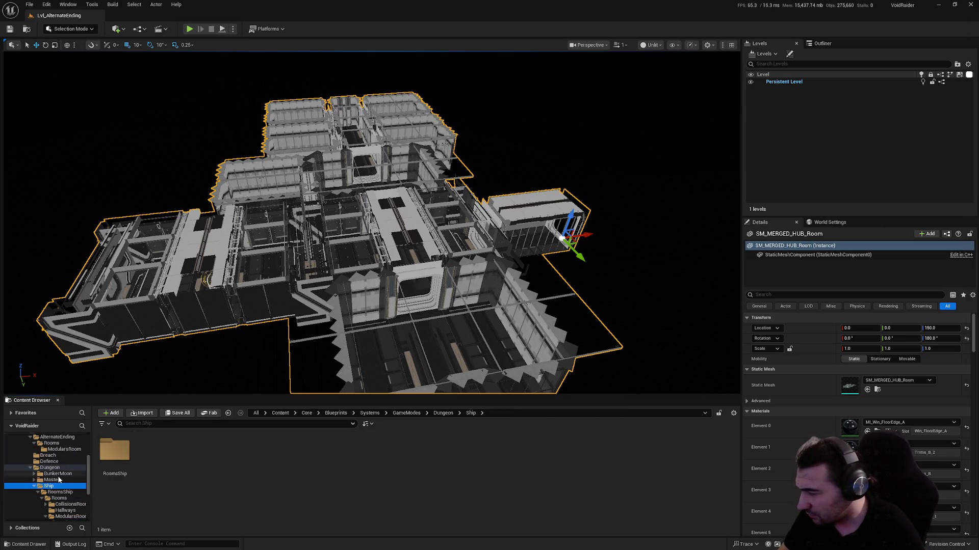
pyautogui.click(64, 449)
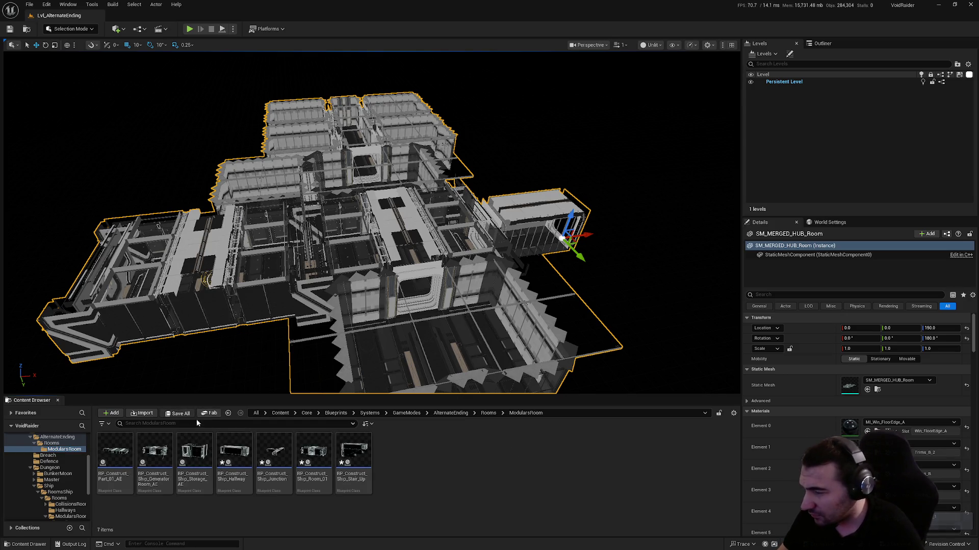
pyautogui.click(177, 414)
pyautogui.click(555, 367)
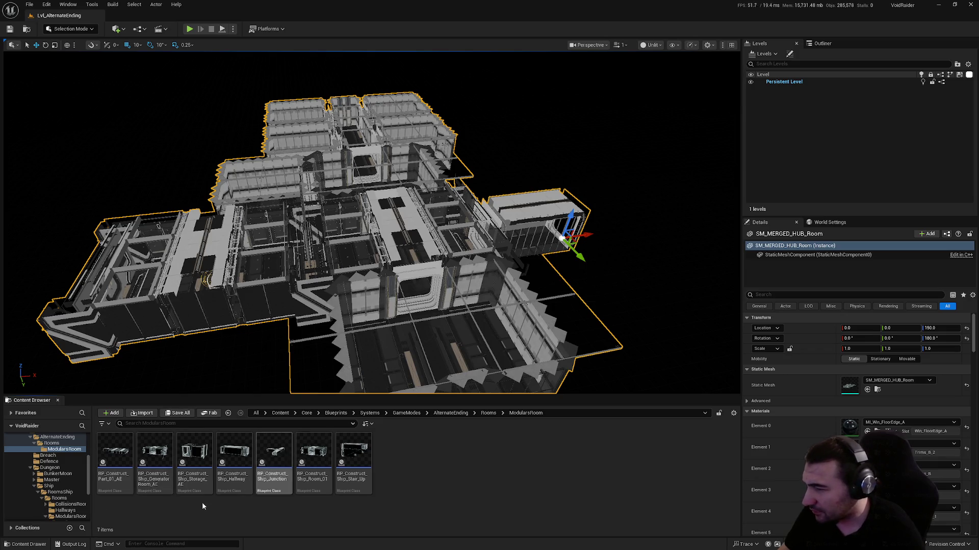
pyautogui.doubleClick(154, 457)
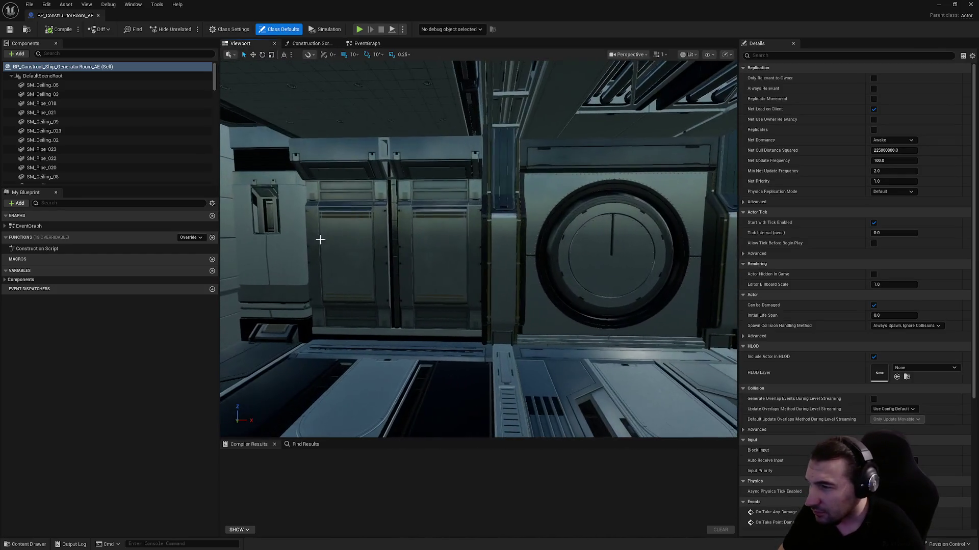
# - Set the two window wall posts' first material slot to MI_Trims_B_2
pyautogui.click(286, 246)
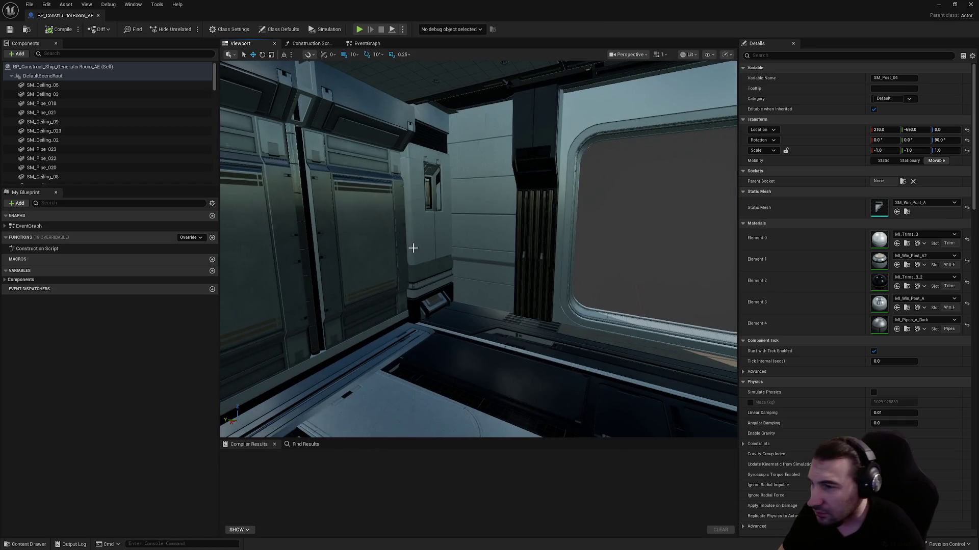
pyautogui.keyDown('ctrl'); pyautogui.click(413, 246); pyautogui.keyUp('ctrl')
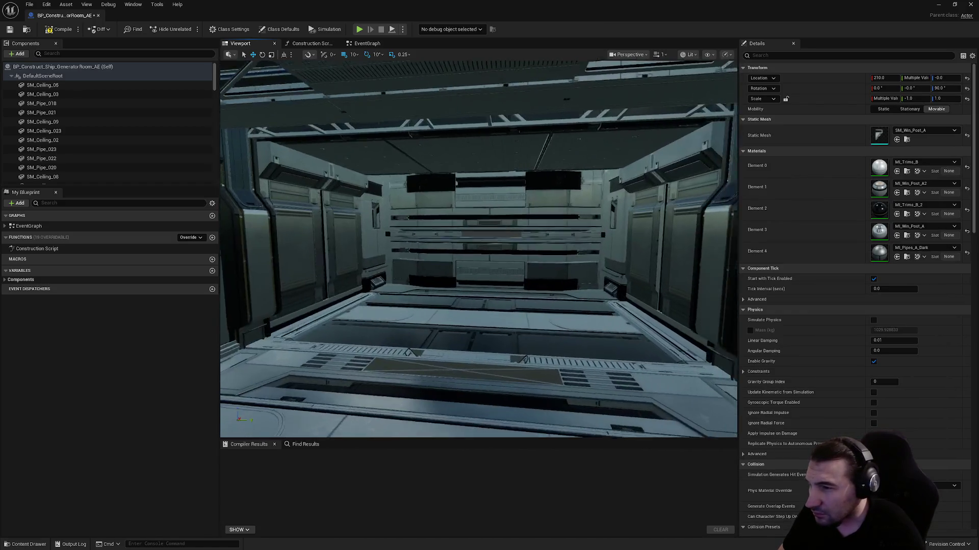
pyautogui.moveTo(561, 275)
pyautogui.mouseDown()
pyautogui.moveTo(574, 279)
pyautogui.moveTo(418, 310)
pyautogui.mouseUp()
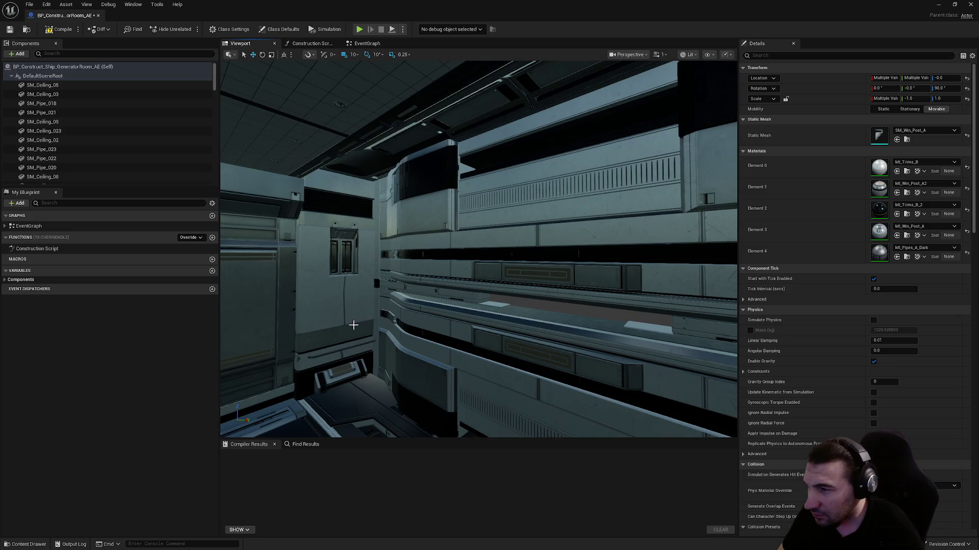
pyautogui.click(923, 160)
pyautogui.click(918, 252)
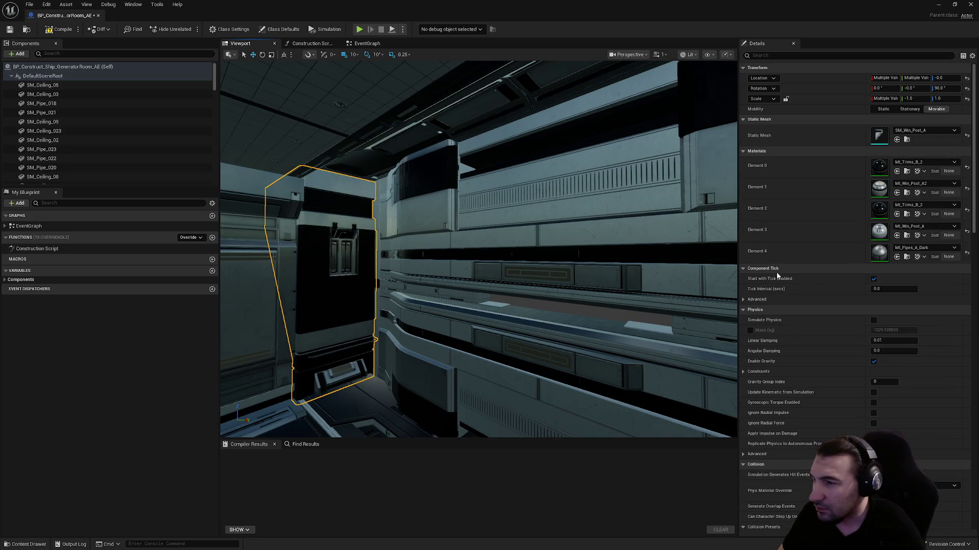
# - Set the walls around the round door's third material slot to MI_Wall_A2
pyautogui.moveTo(631, 257)
pyautogui.mouseDown()
pyautogui.moveTo(540, 261)
pyautogui.moveTo(533, 245)
pyautogui.mouseUp()
pyautogui.click(532, 246)
pyautogui.keyDown('ctrl'); pyautogui.click(388, 269); pyautogui.keyUp('ctrl')
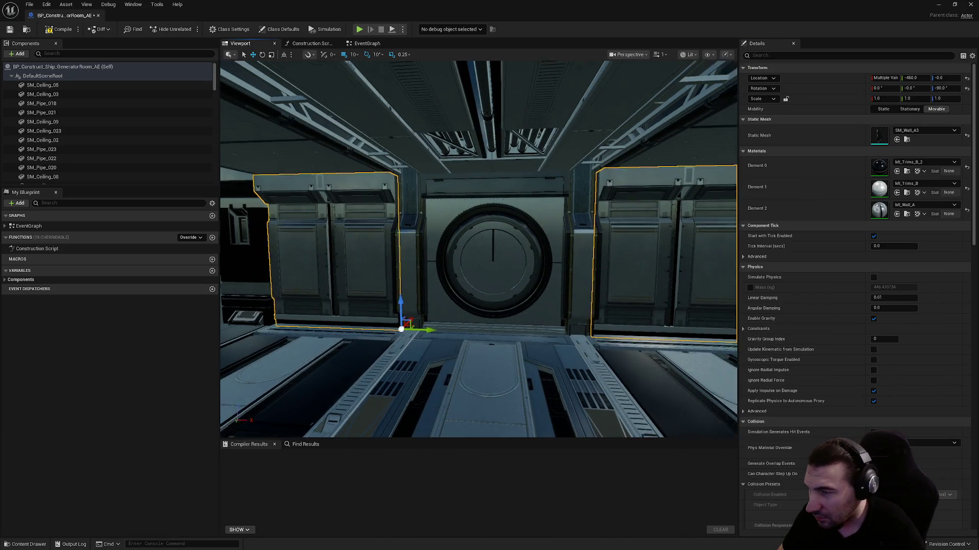
pyautogui.moveTo(389, 269)
pyautogui.mouseDown()
pyautogui.moveTo(357, 270)
pyautogui.moveTo(546, 284)
pyautogui.mouseUp()
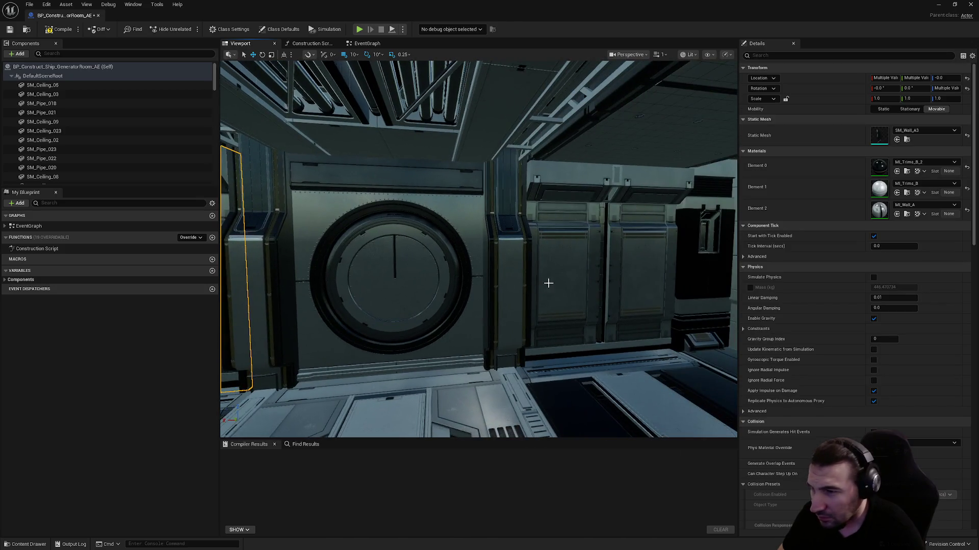
pyautogui.keyDown('ctrl'); pyautogui.click(546, 284); pyautogui.keyUp('ctrl')
pyautogui.click(924, 183)
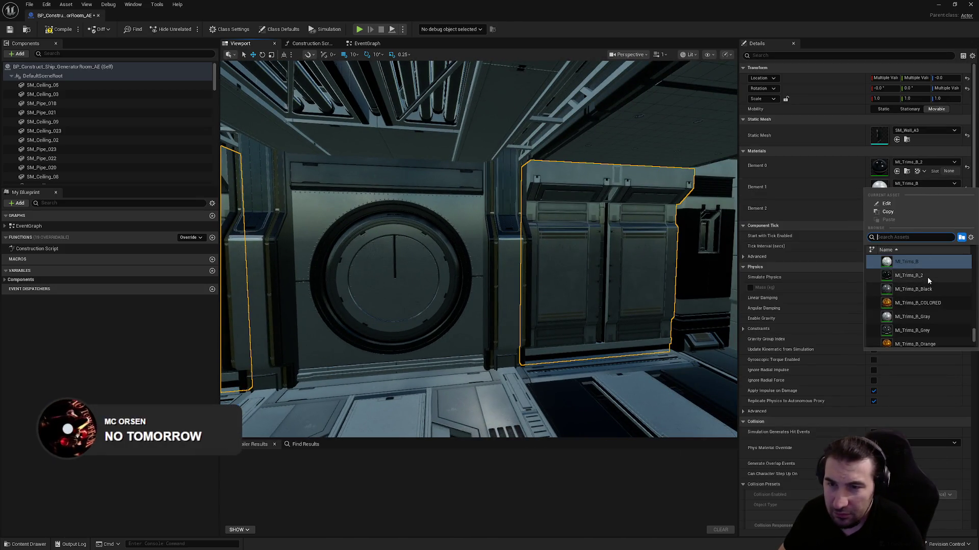
pyautogui.click(908, 276)
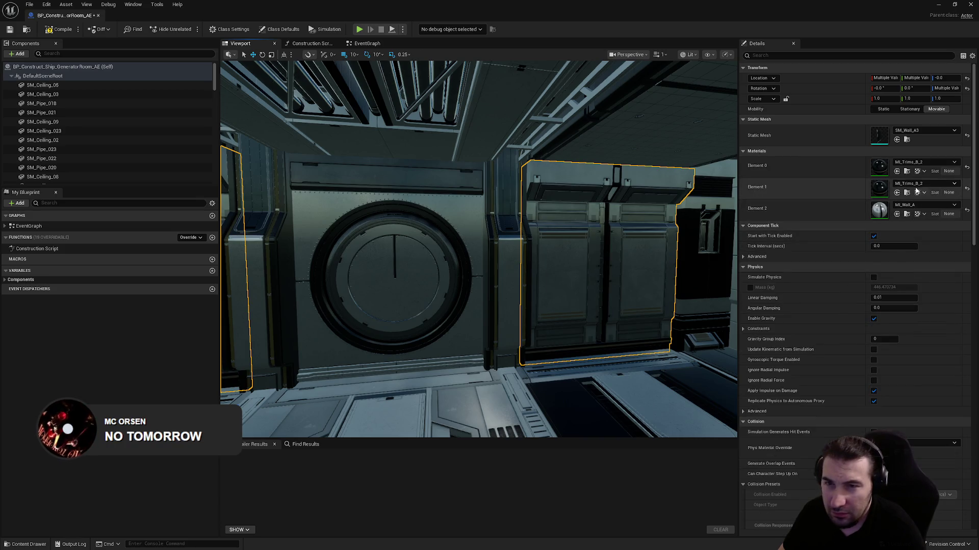
pyautogui.hotkey('ctrl', 'z')
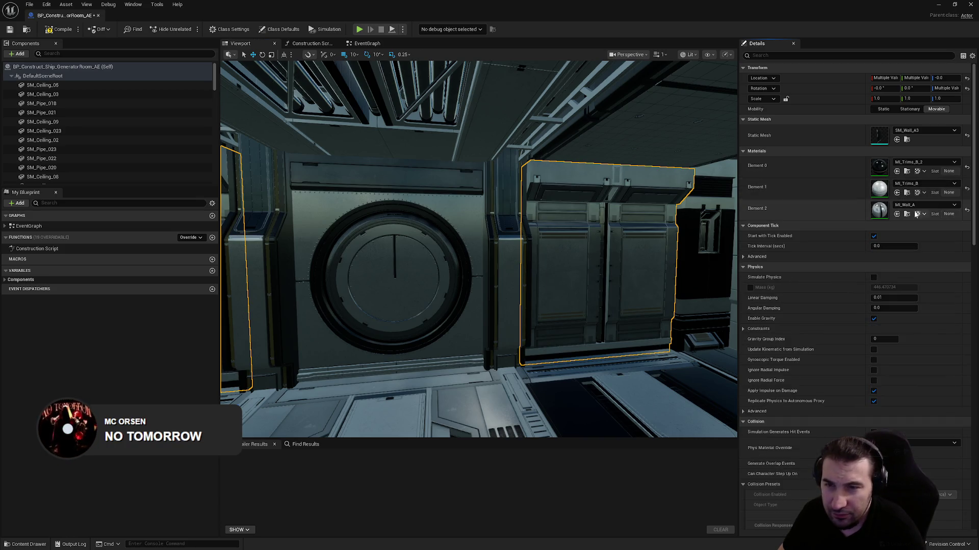
pyautogui.click(924, 205)
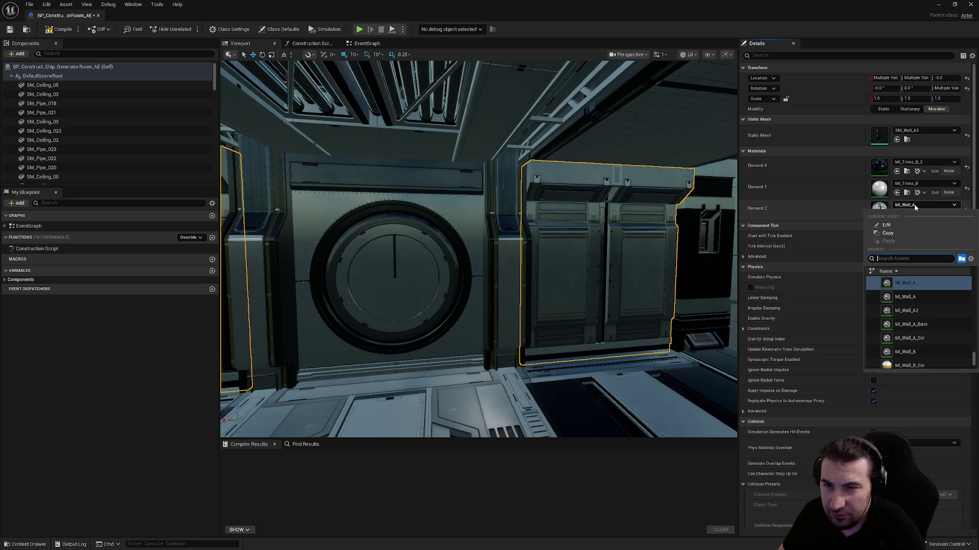
pyautogui.click(925, 311)
# - Set the left floor trim piece's first material slot to MI_Trims_B_2
pyautogui.click(477, 296)
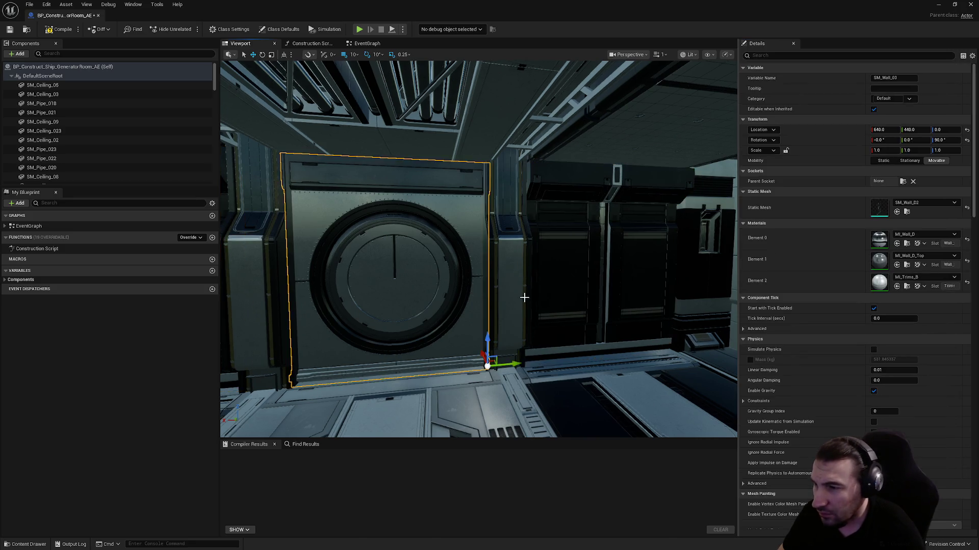
pyautogui.moveTo(520, 300); pyautogui.dragTo(479, 306)
pyautogui.click(428, 306)
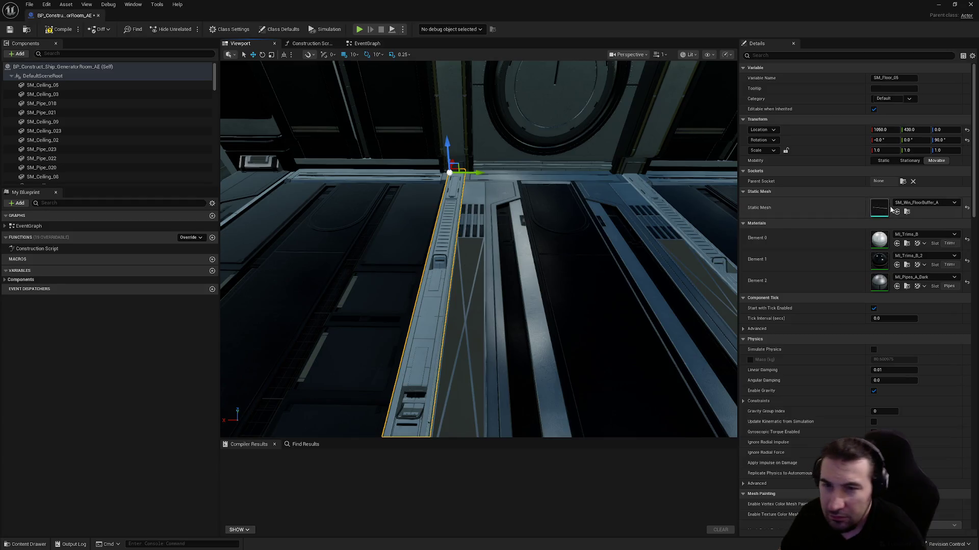
pyautogui.click(924, 235)
pyautogui.click(916, 327)
# - Change the right floor trim SM_Floor_03's Element 0 material to MI_Trims_B_2
pyautogui.moveTo(568, 251); pyautogui.dragTo(557, 208)
pyautogui.click(557, 209)
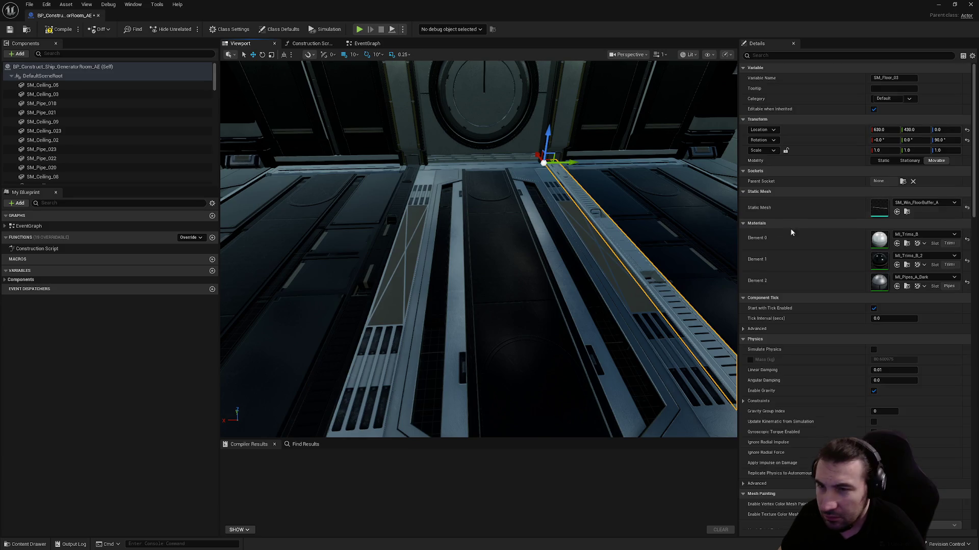
pyautogui.click(907, 237)
pyautogui.click(918, 329)
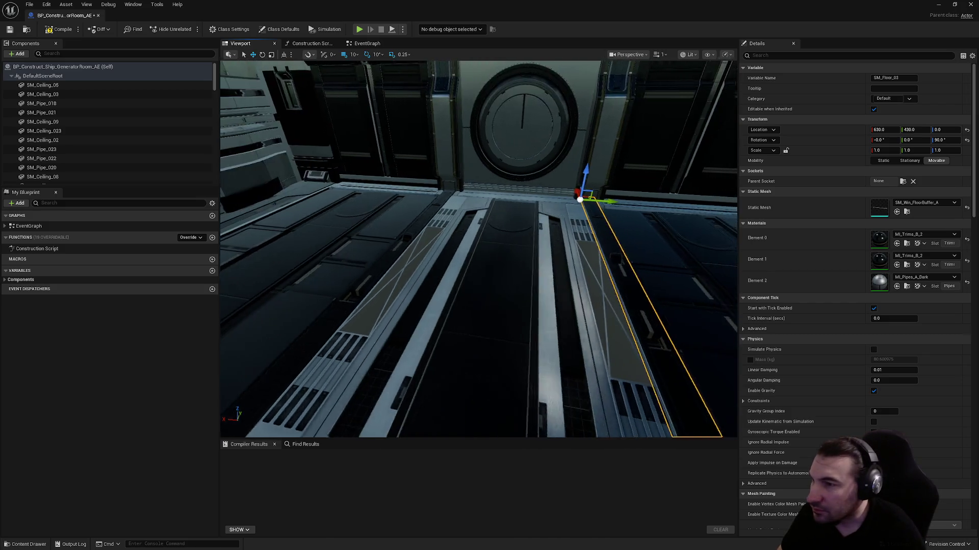
pyautogui.click(505, 260)
pyautogui.moveTo(504, 260); pyautogui.dragTo(644, 250)
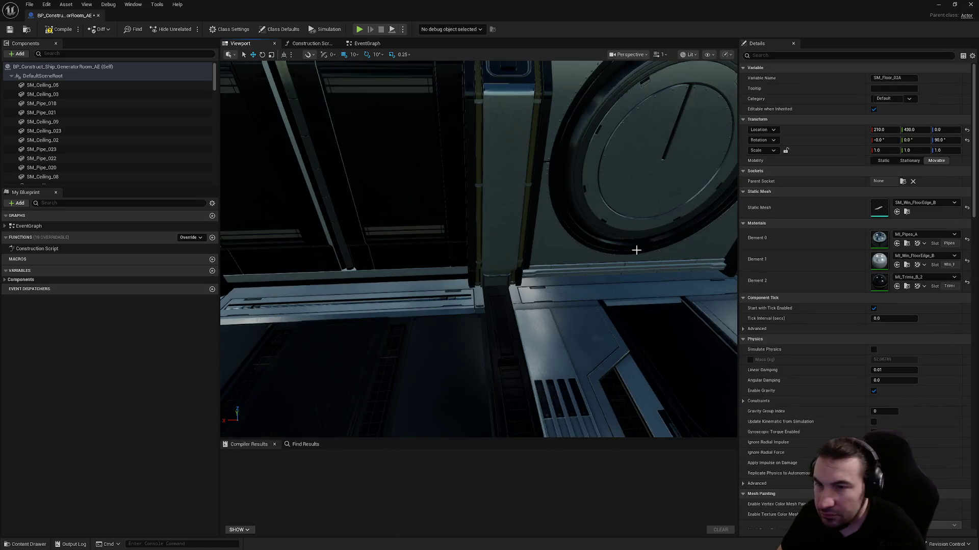
pyautogui.moveTo(442, 300)
pyautogui.mouseDown()
pyautogui.moveTo(567, 333)
pyautogui.moveTo(551, 354)
pyautogui.mouseUp()
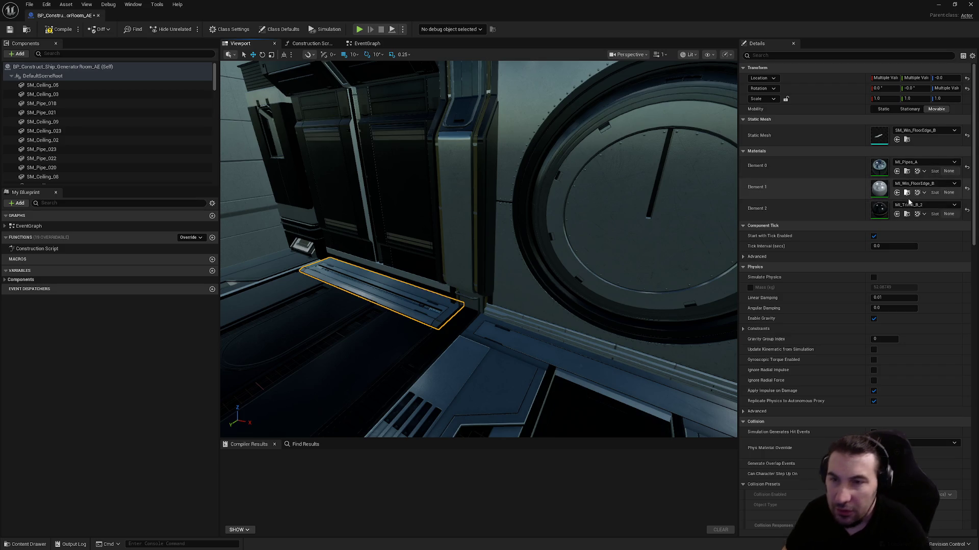
# - Set the floor edge pieces, including SM_Floor_04A, to MI_Win_FloorEdge_B2
pyautogui.click(913, 185)
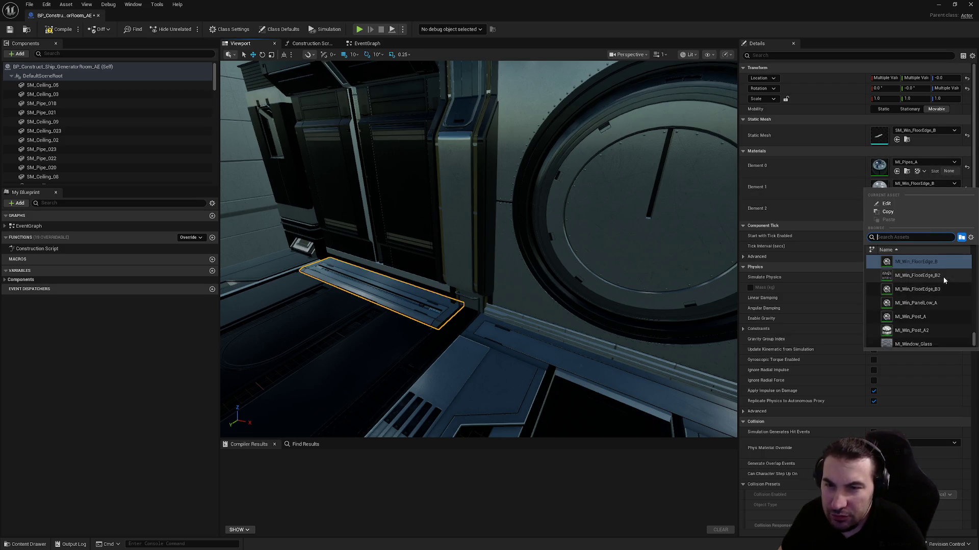
pyautogui.click(943, 278)
pyautogui.click(498, 349)
pyautogui.moveTo(498, 350)
pyautogui.mouseDown()
pyautogui.moveTo(530, 357)
pyautogui.moveTo(511, 322)
pyautogui.mouseUp()
pyautogui.click(523, 316)
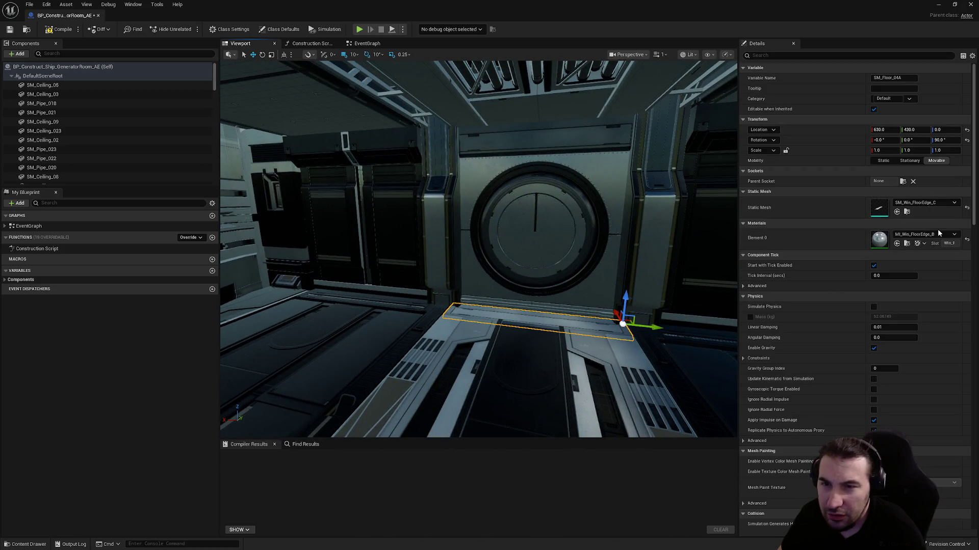
pyautogui.click(936, 234)
pyautogui.click(917, 326)
# - Set both ceiling trim material slots to MI_Trims_B_2
pyautogui.moveTo(510, 306)
pyautogui.mouseDown()
pyautogui.moveTo(408, 305)
pyautogui.moveTo(484, 301)
pyautogui.mouseUp()
pyautogui.moveTo(549, 229)
pyautogui.mouseDown()
pyautogui.moveTo(515, 232)
pyautogui.moveTo(546, 227)
pyautogui.mouseUp()
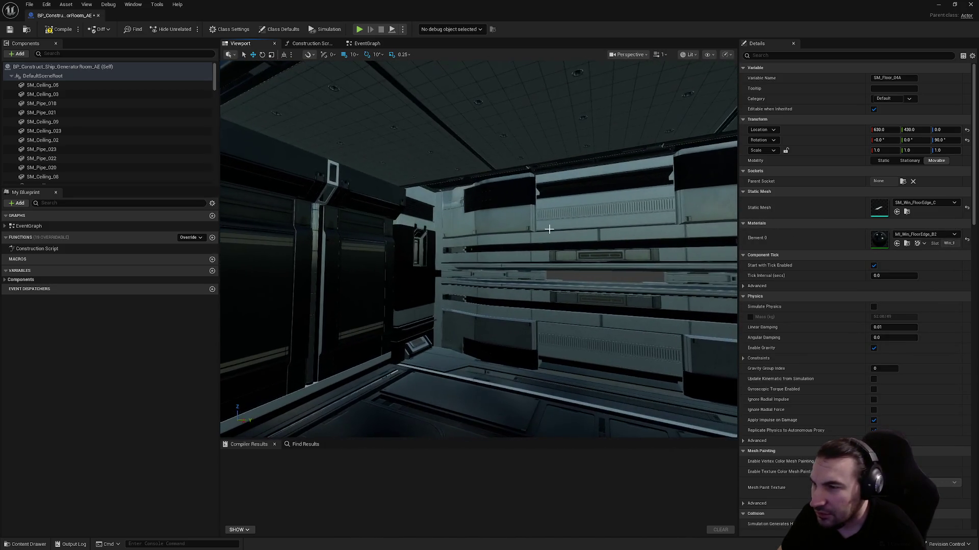
pyautogui.click(549, 229)
pyautogui.click(929, 259)
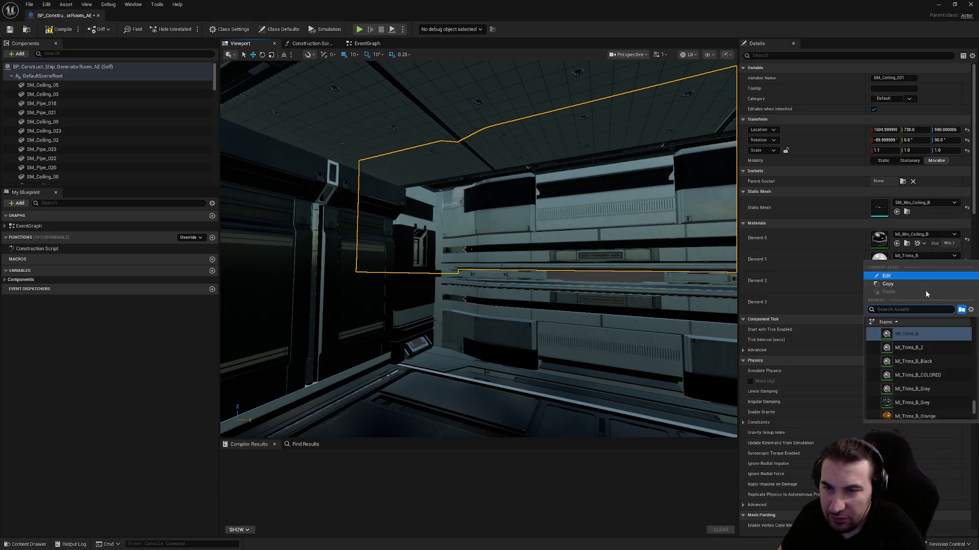
pyautogui.click(919, 351)
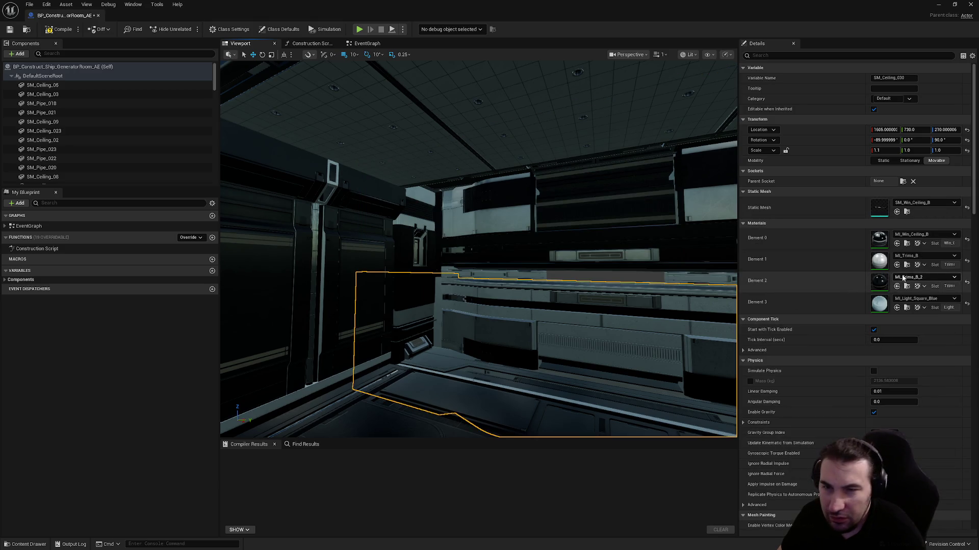
pyautogui.click(915, 256)
pyautogui.click(906, 348)
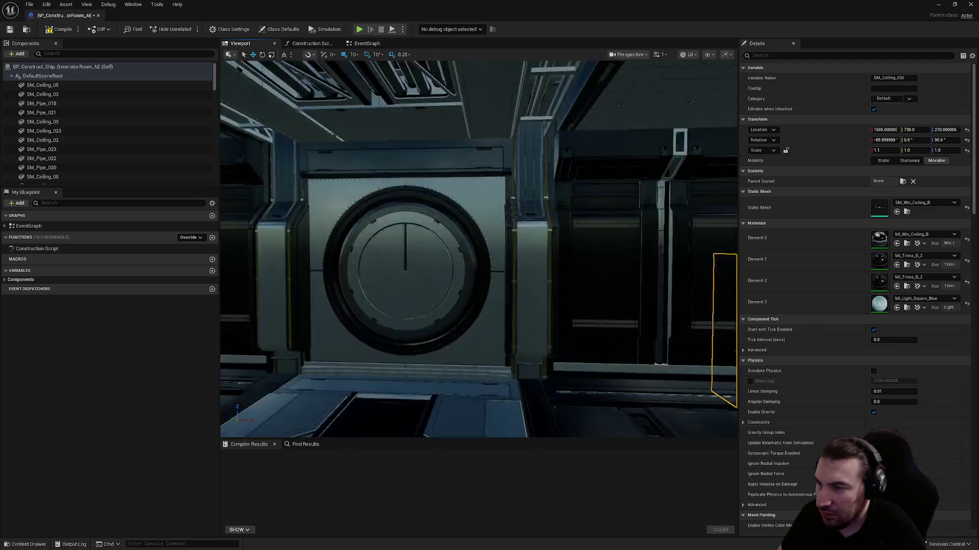
# - Give the side wall panels, starting with SM_Wall_07, the MI_Trims_B_2 trim material
pyautogui.click(367, 218)
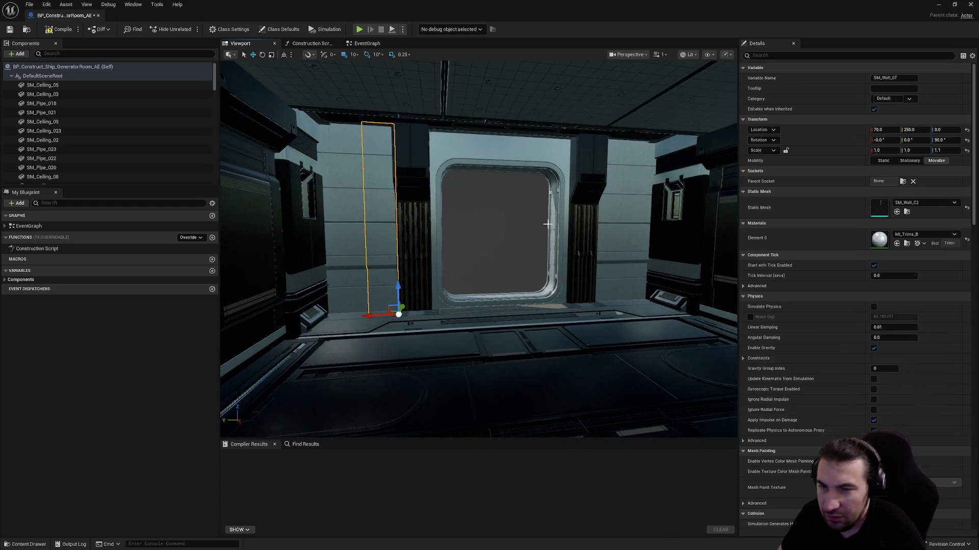
pyautogui.press('f')
pyautogui.keyDown('ctrl'); pyautogui.click(452, 234); pyautogui.keyUp('ctrl')
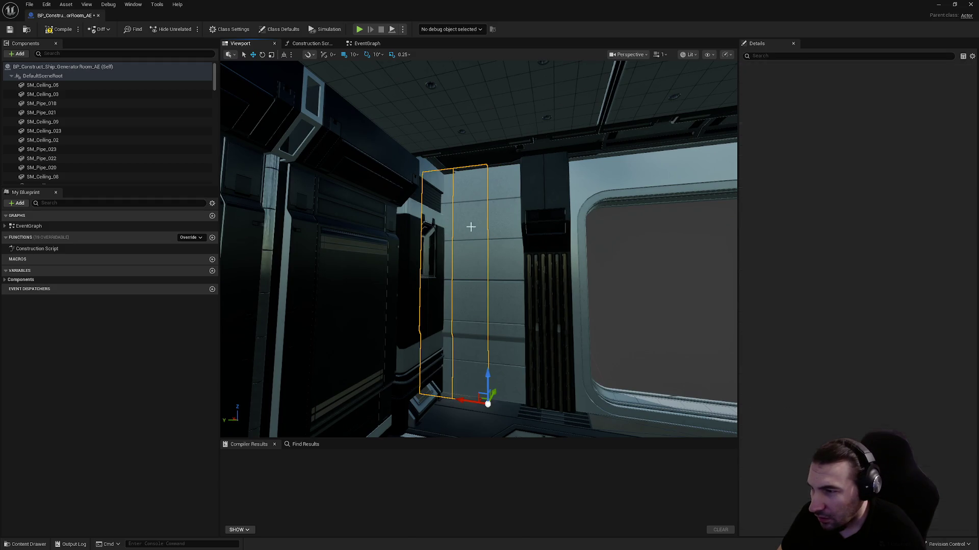
pyautogui.keyDown('ctrl'); pyautogui.click(543, 219); pyautogui.keyUp('ctrl')
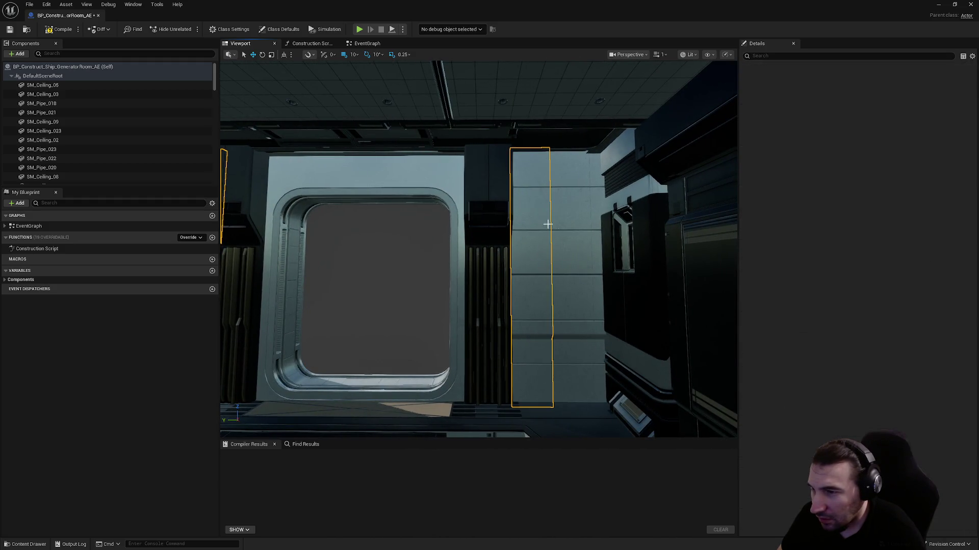
pyautogui.keyDown('ctrl'); pyautogui.click(604, 205); pyautogui.keyUp('ctrl')
pyautogui.keyDown('ctrl'); pyautogui.click(613, 207); pyautogui.keyUp('ctrl')
pyautogui.keyDown('ctrl'); pyautogui.click(591, 203); pyautogui.keyUp('ctrl')
pyautogui.click(912, 162)
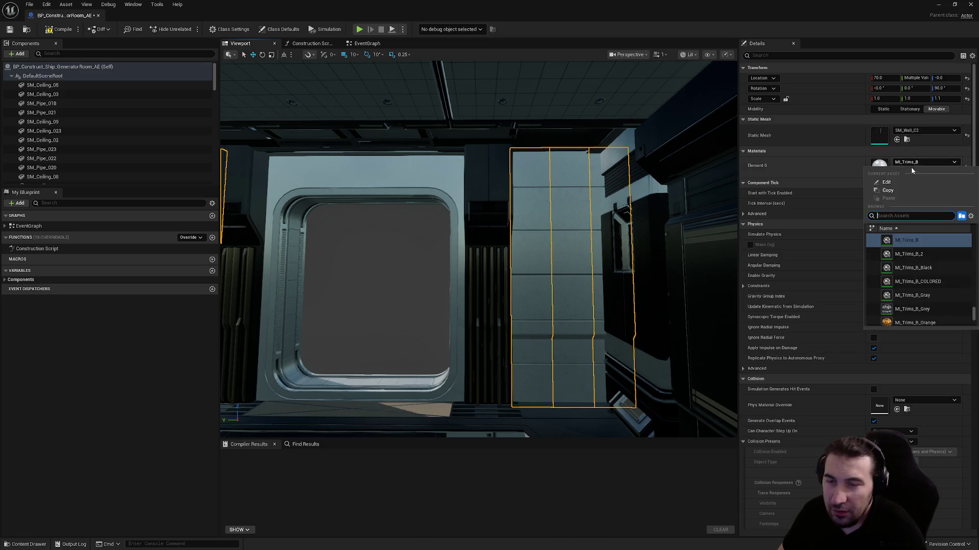
pyautogui.click(924, 255)
# - Compile the GeneratorRoom_AE blueprint, check the room, and close the editor
pyautogui.moveTo(590, 244); pyautogui.dragTo(489, 239)
pyautogui.moveTo(648, 245)
pyautogui.mouseDown()
pyautogui.moveTo(612, 244)
pyautogui.moveTo(648, 244)
pyautogui.mouseUp()
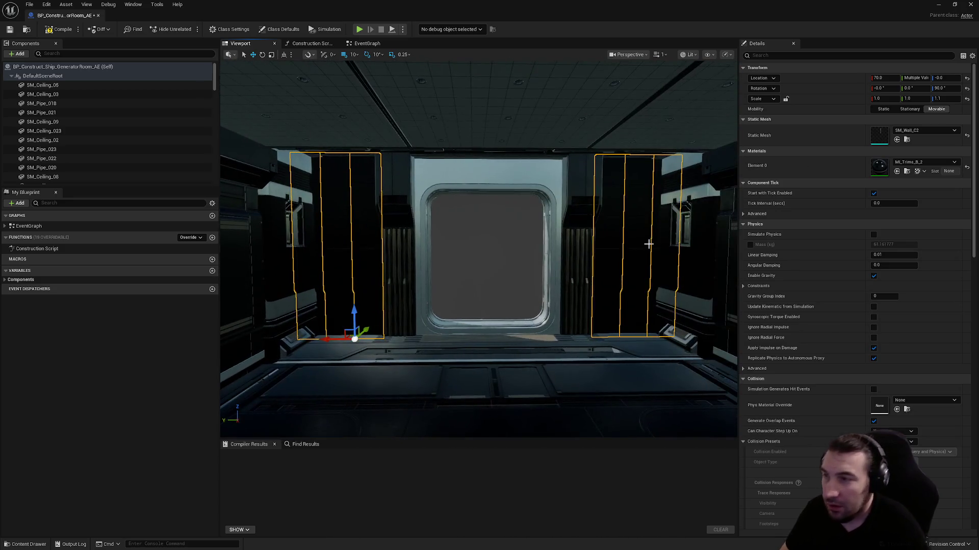
pyautogui.click(59, 30)
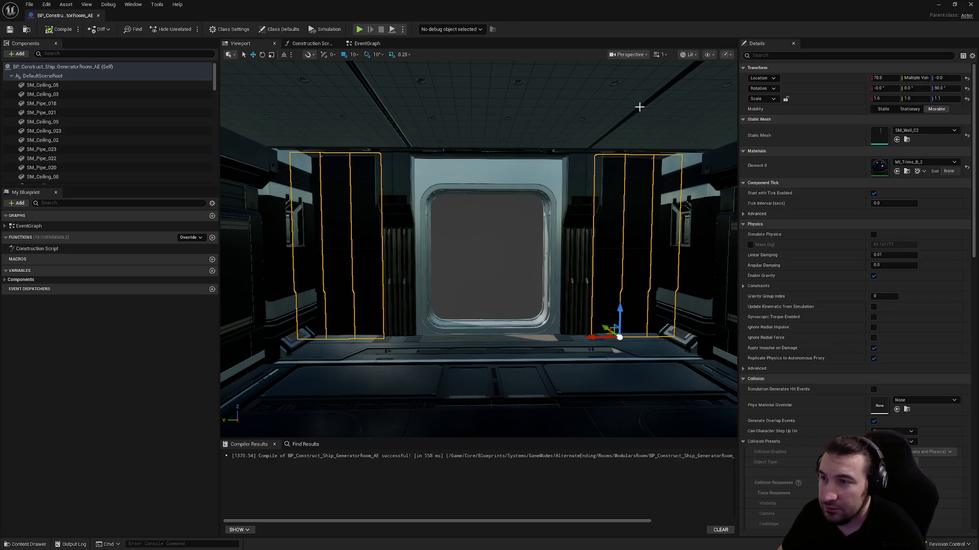
pyautogui.click(539, 173)
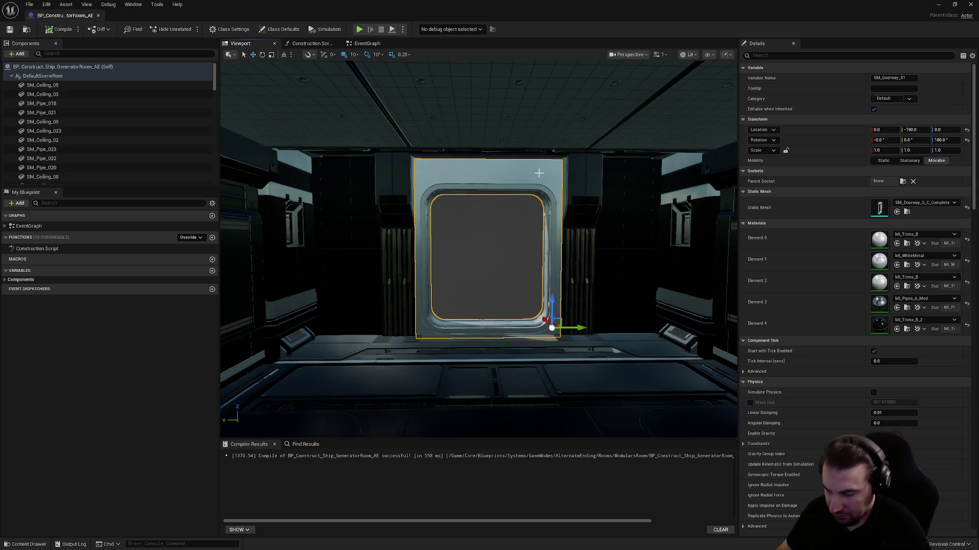
pyautogui.moveTo(537, 171); pyautogui.dragTo(548, 170)
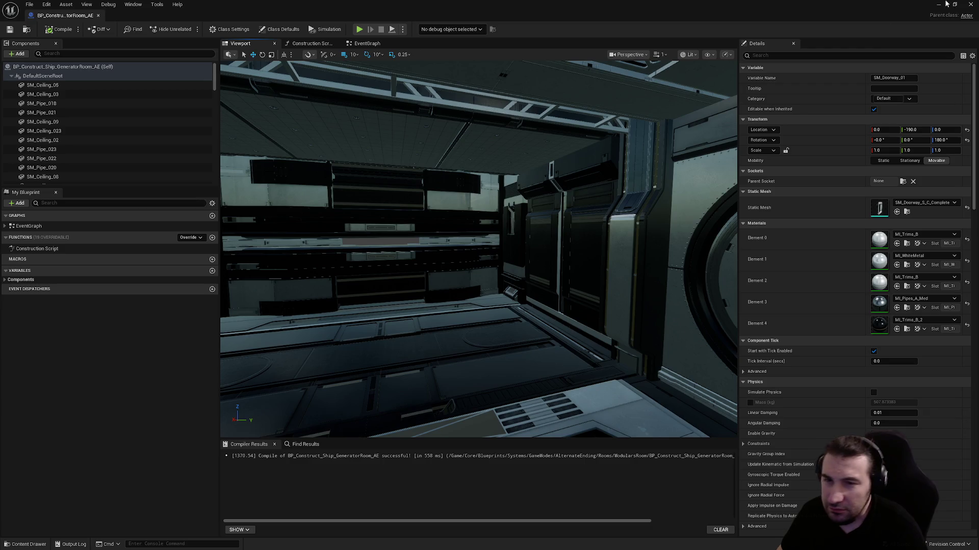
pyautogui.click(971, 7)
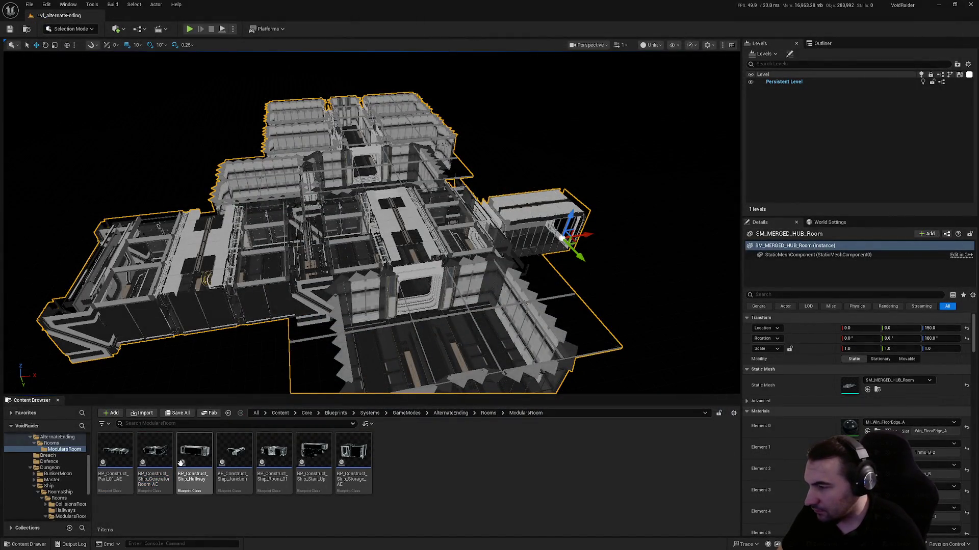
# - Open the hallway Blueprint and show it in the 3D viewport
pyautogui.doubleClick(181, 463)
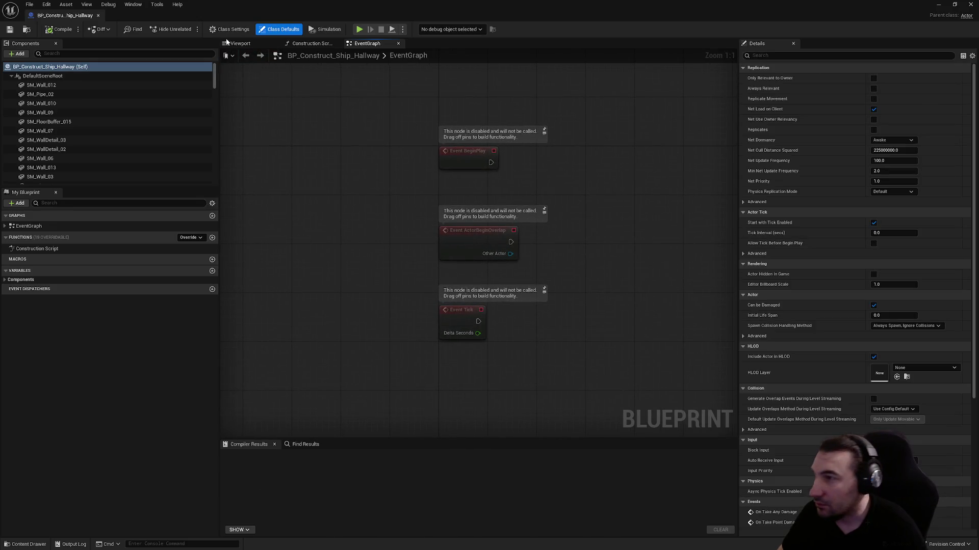
pyautogui.click(228, 43)
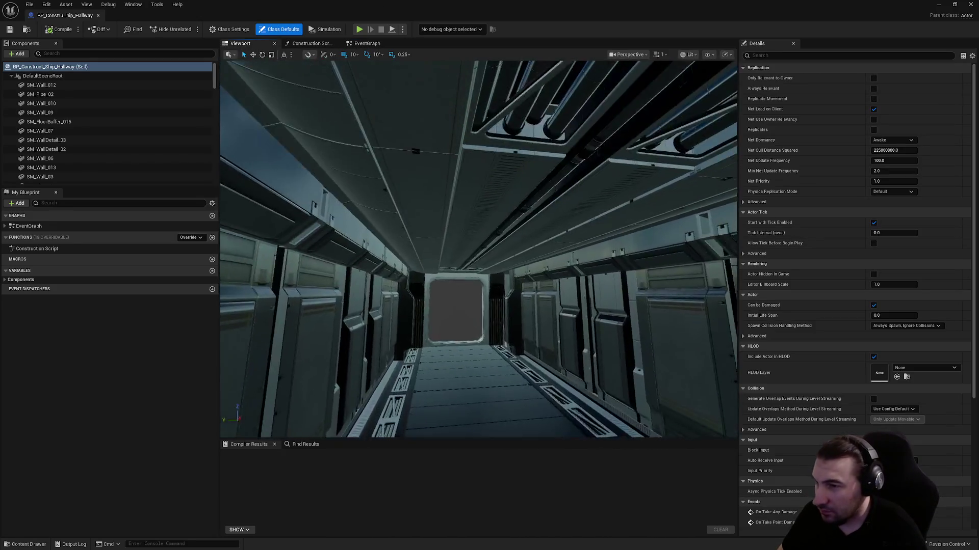
pyautogui.moveTo(456, 195); pyautogui.dragTo(496, 187)
# - Set the doorway wall panel's second material slot to MI_Trims_B_2, keeping MI_Trims_B in the first
pyautogui.click(496, 187)
pyautogui.moveTo(638, 248); pyautogui.dragTo(640, 274)
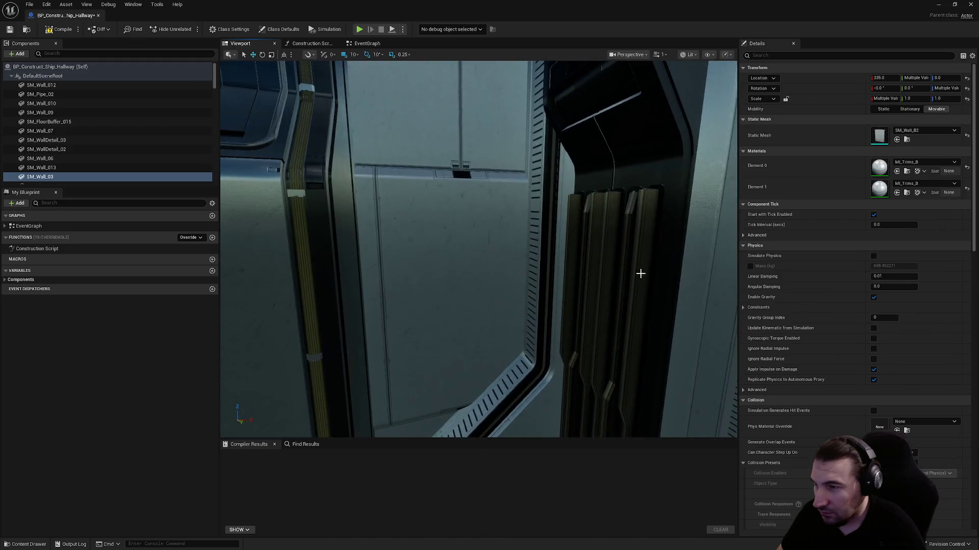
pyautogui.click(488, 224)
pyautogui.click(919, 162)
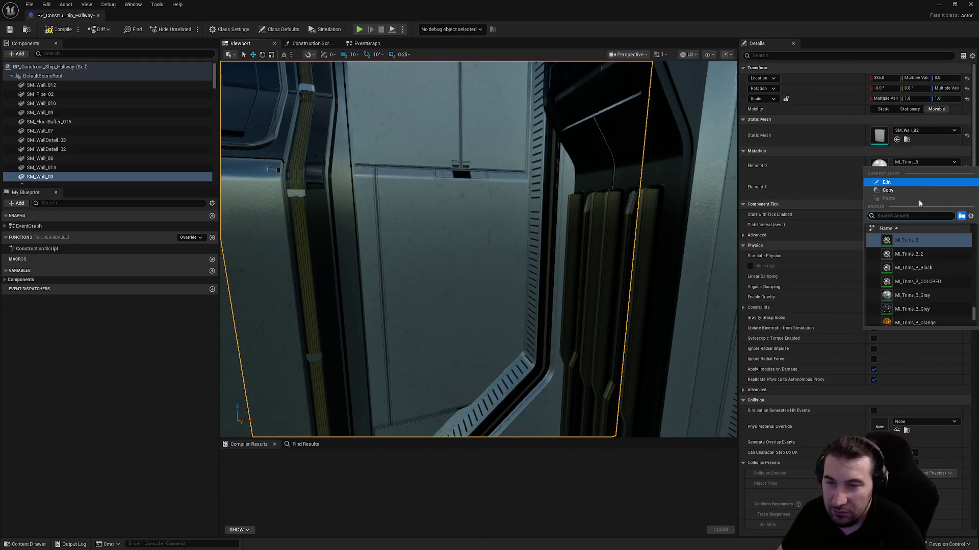
pyautogui.click(920, 256)
pyautogui.scroll(-5, 650, 253)
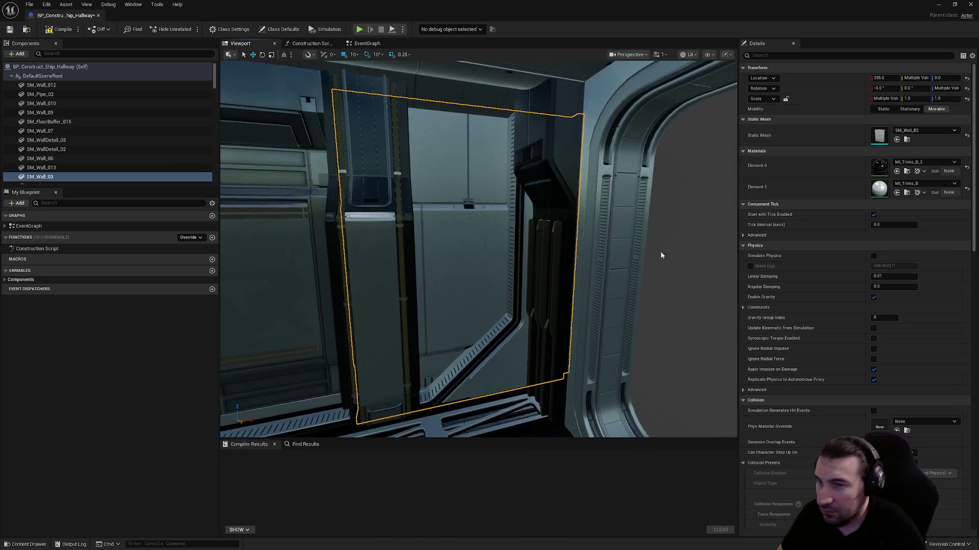
pyautogui.click(967, 167)
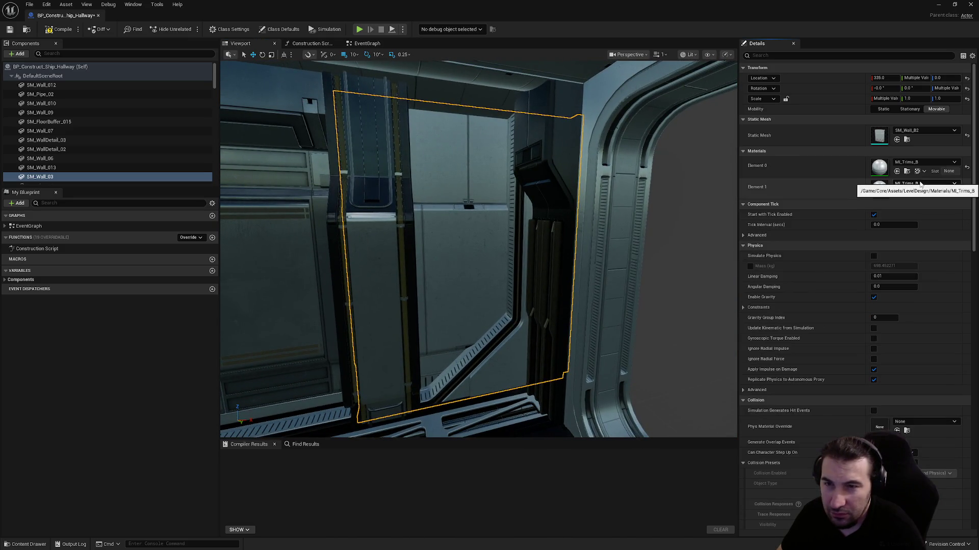
pyautogui.click(920, 186)
pyautogui.click(922, 278)
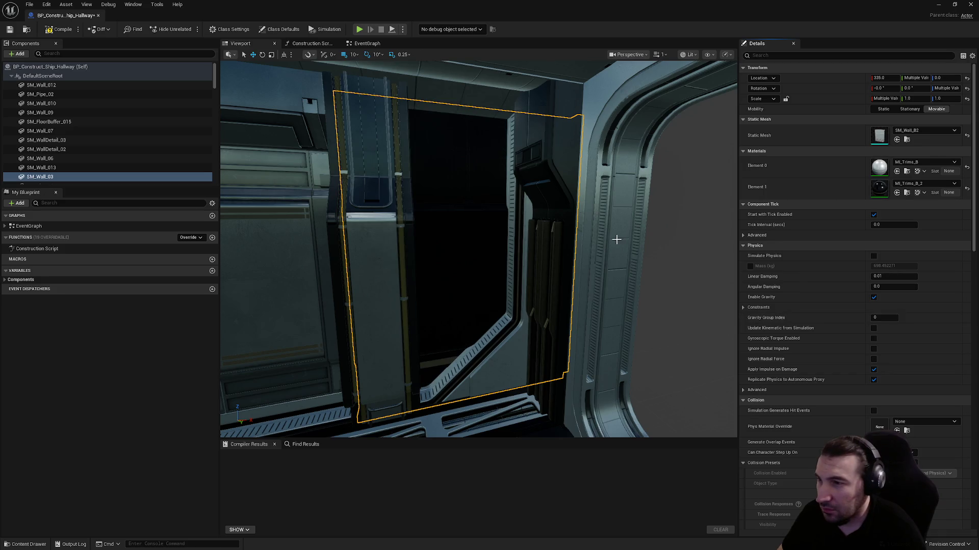
# - Select SM_Wall_09, SM_Wall_06 and nearby walls and swap their wall material to MI_Wall_A2
pyautogui.moveTo(580, 258)
pyautogui.mouseDown()
pyautogui.moveTo(662, 257)
pyautogui.moveTo(663, 275)
pyautogui.mouseUp()
pyautogui.click(475, 337)
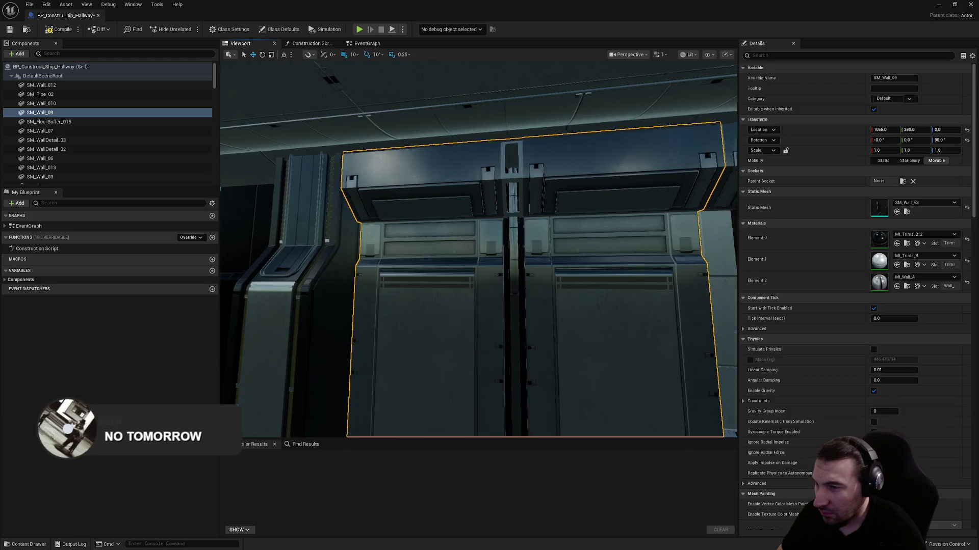
pyautogui.keyDown('ctrl'); pyautogui.click(426, 296); pyautogui.keyUp('ctrl')
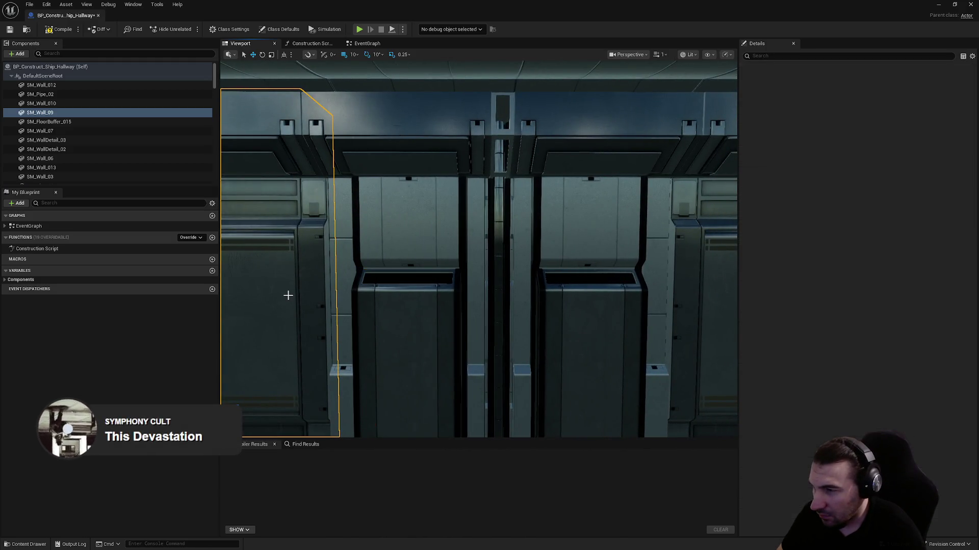
pyautogui.click(288, 295)
pyautogui.moveTo(475, 275); pyautogui.dragTo(475, 275)
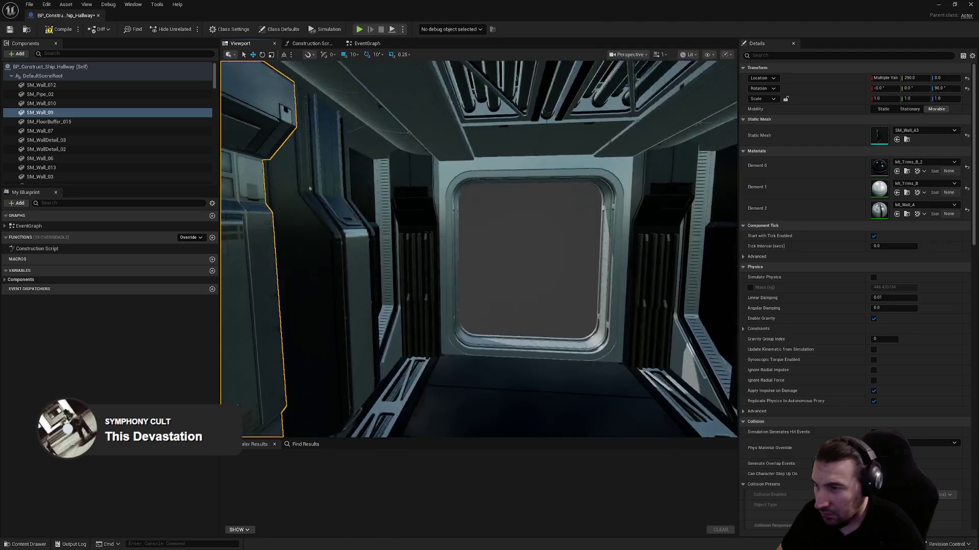
pyautogui.keyDown('ctrl'); pyautogui.click(476, 294); pyautogui.keyUp('ctrl')
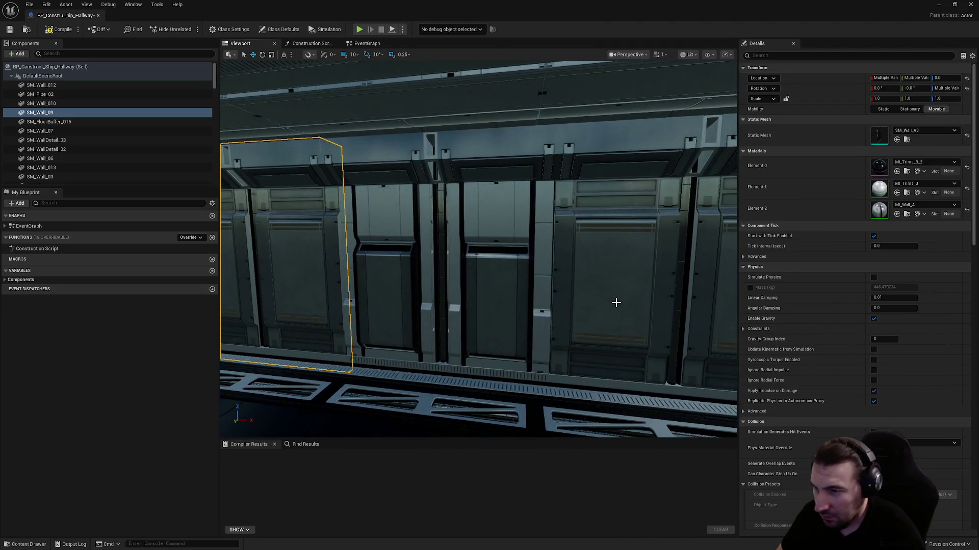
pyautogui.keyDown('ctrl'); pyautogui.click(616, 302); pyautogui.keyUp('ctrl')
pyautogui.click(927, 185)
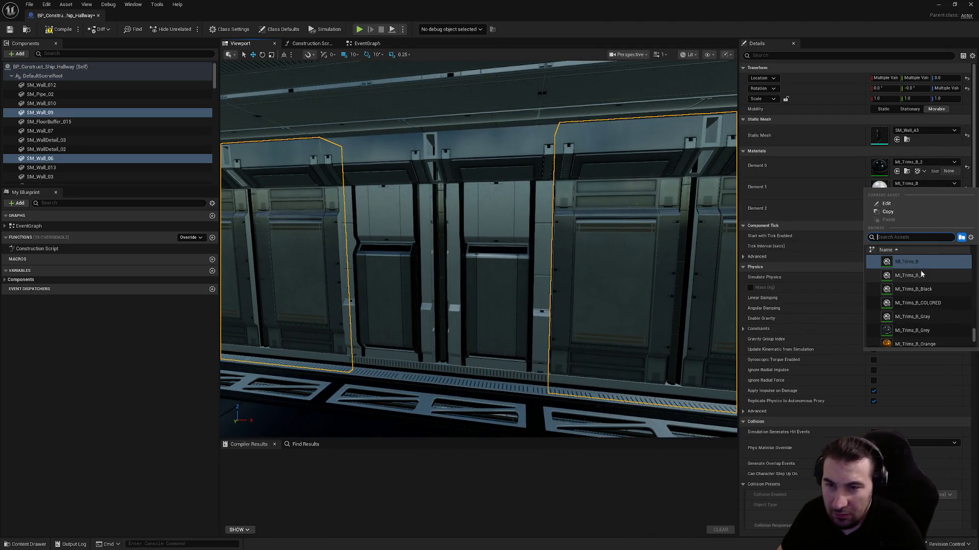
pyautogui.click(921, 276)
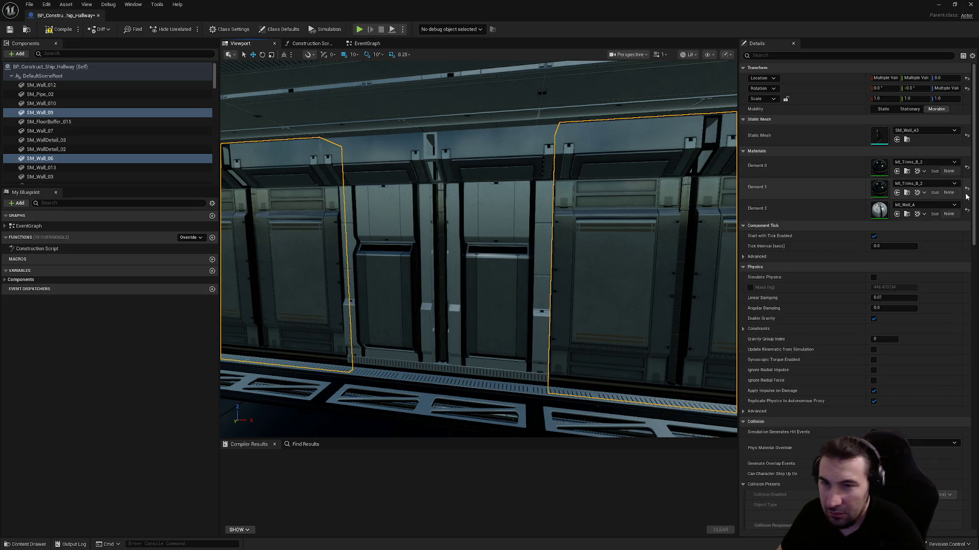
pyautogui.click(920, 205)
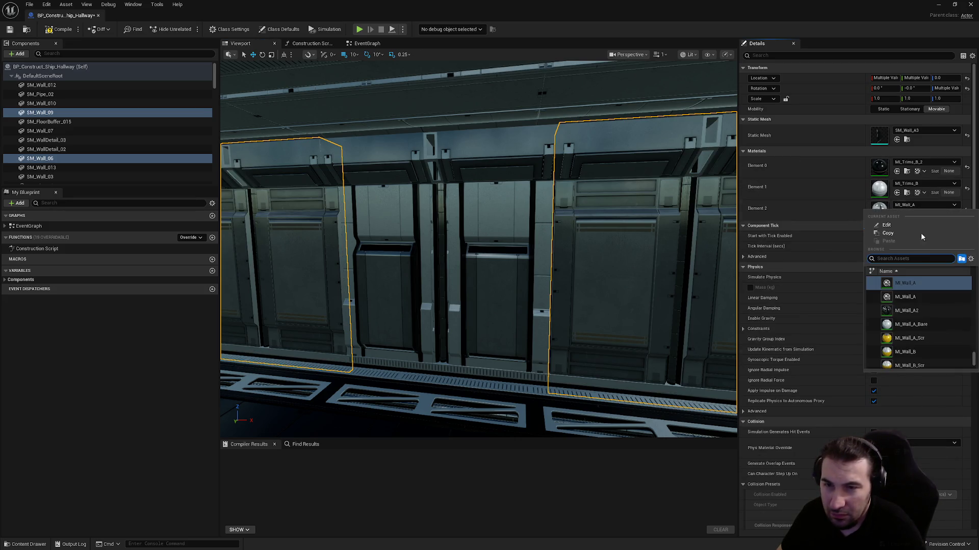
pyautogui.click(920, 300)
pyautogui.click(917, 206)
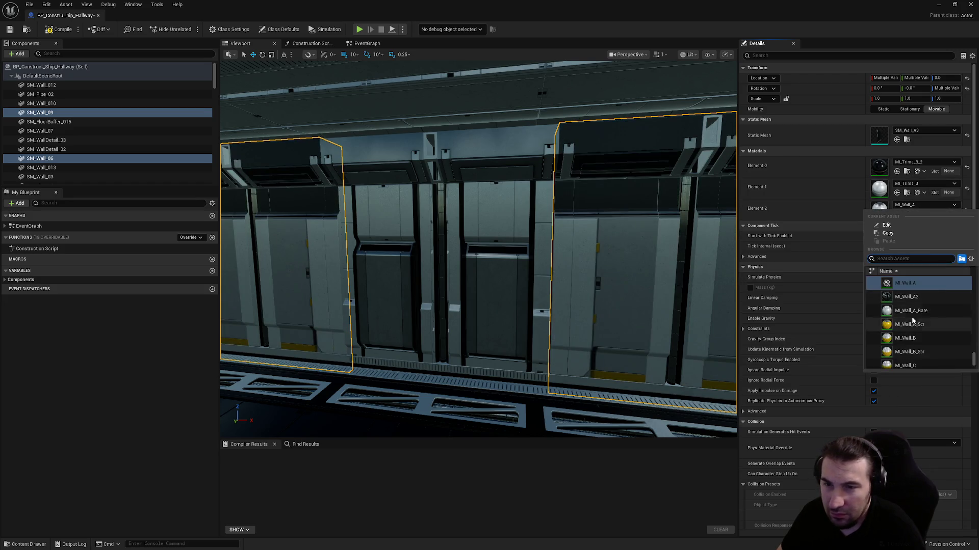
pyautogui.click(910, 297)
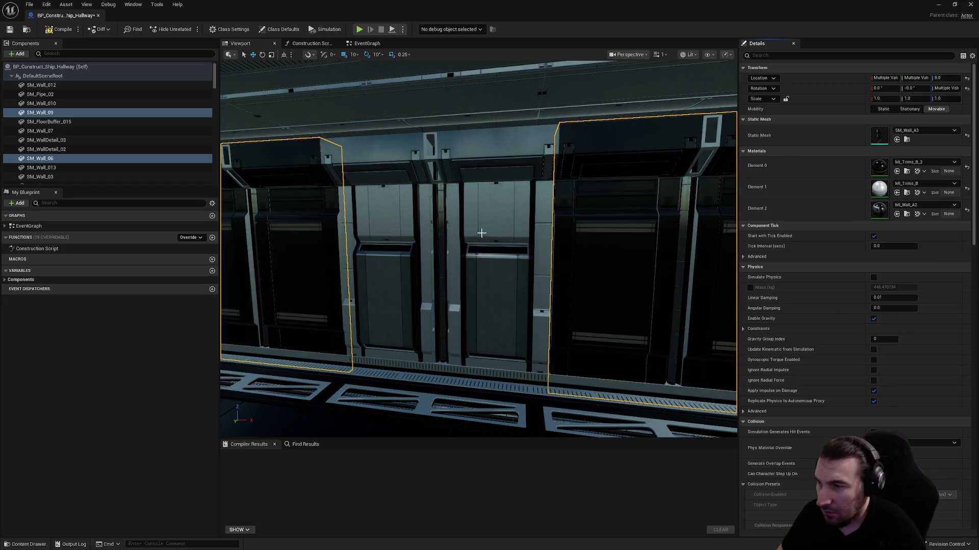
# - Switch another hallway wall piece's trim to MI_Trims_B_2 and close the hallway Blueprint
pyautogui.click(481, 233)
pyautogui.press('f')
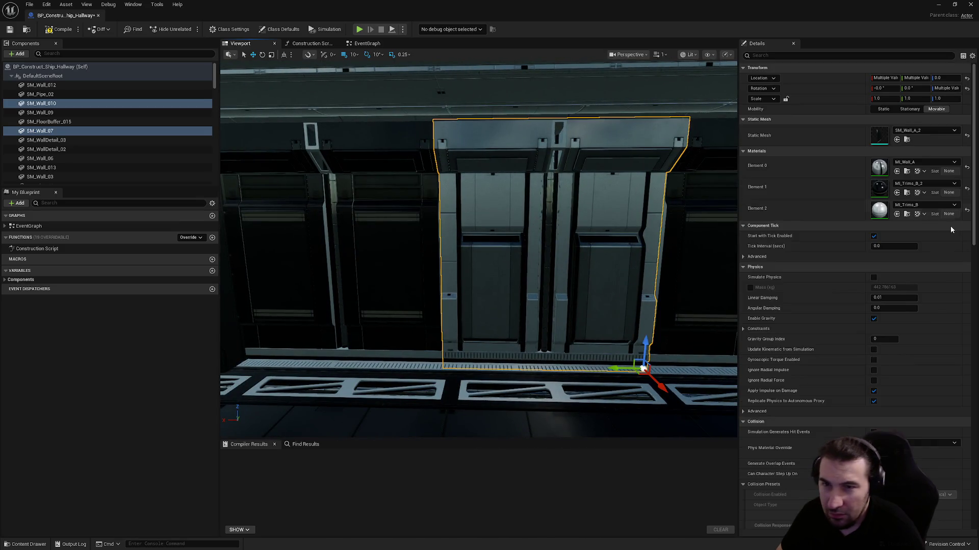
pyautogui.click(926, 206)
pyautogui.click(938, 295)
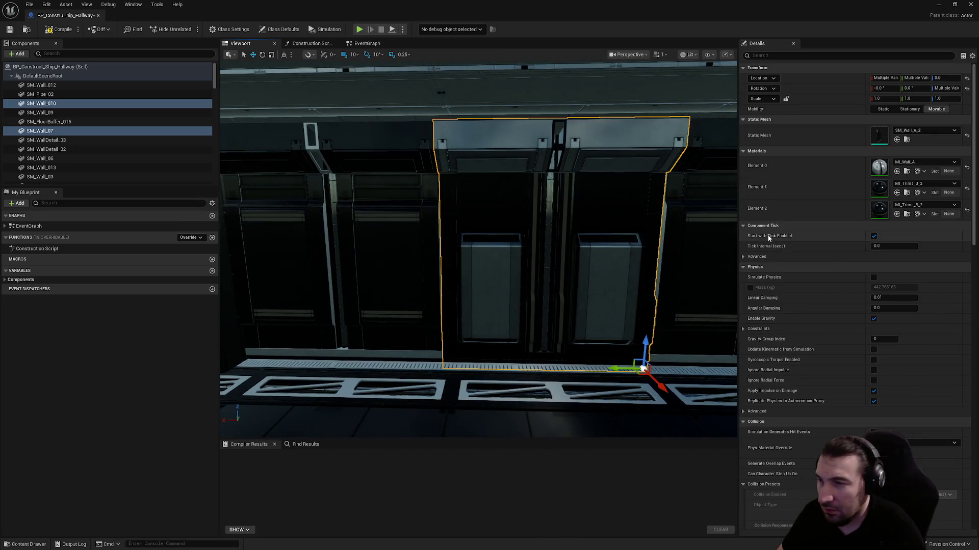
pyautogui.moveTo(627, 269)
pyautogui.mouseDown()
pyautogui.moveTo(535, 270)
pyautogui.moveTo(510, 255)
pyautogui.mouseUp()
pyautogui.press('f')
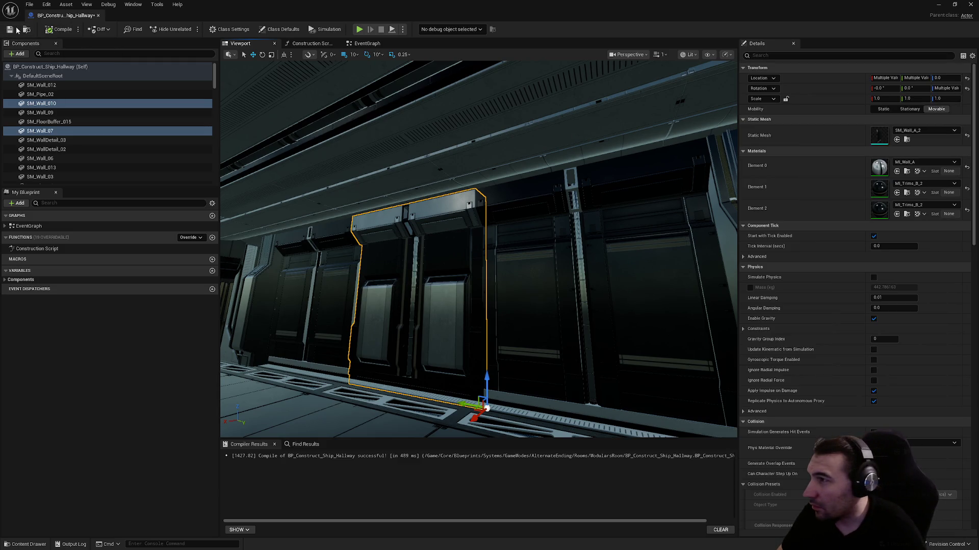
pyautogui.moveTo(479, 255); pyautogui.dragTo(438, 214)
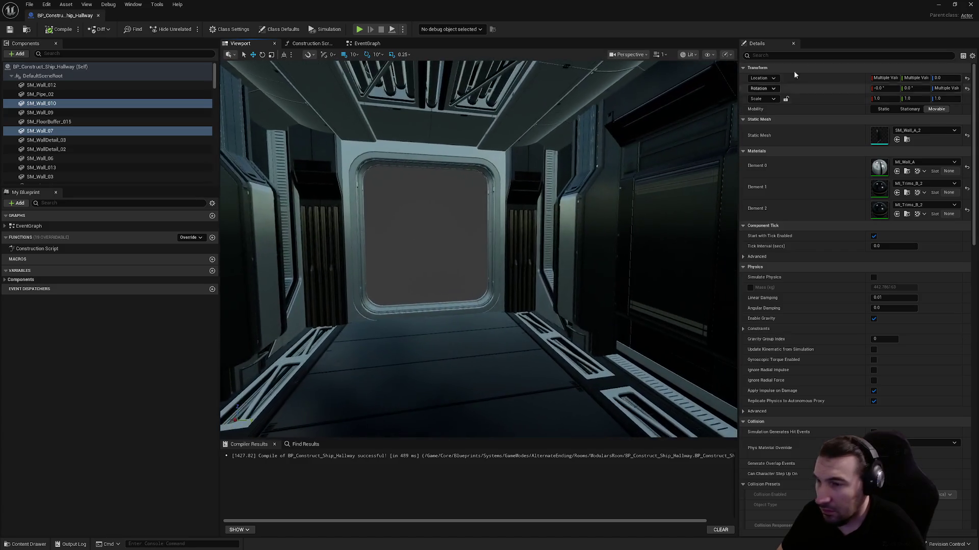
pyautogui.click(967, 6)
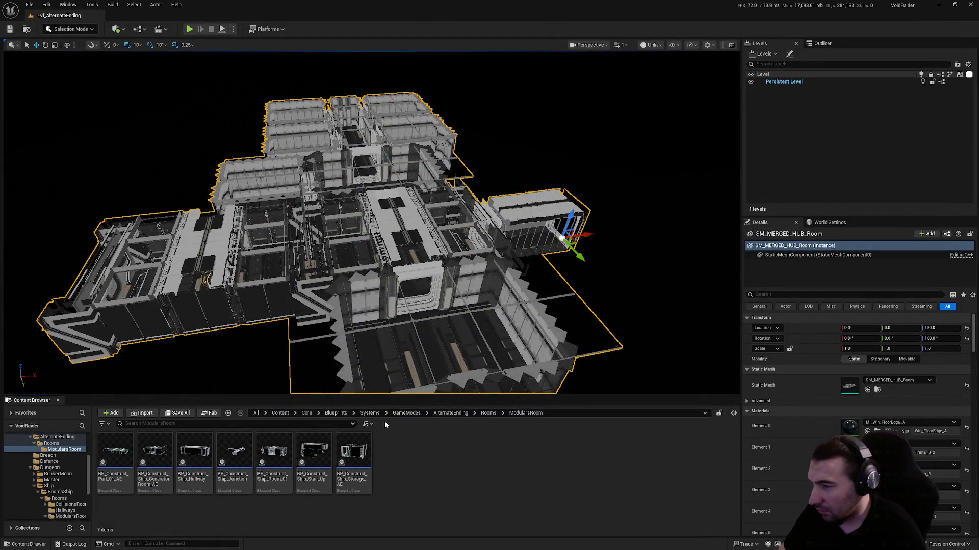
# - Open BP_Construct_Ship_Junction from the Content Browser in its 3D viewport
pyautogui.click(195, 452)
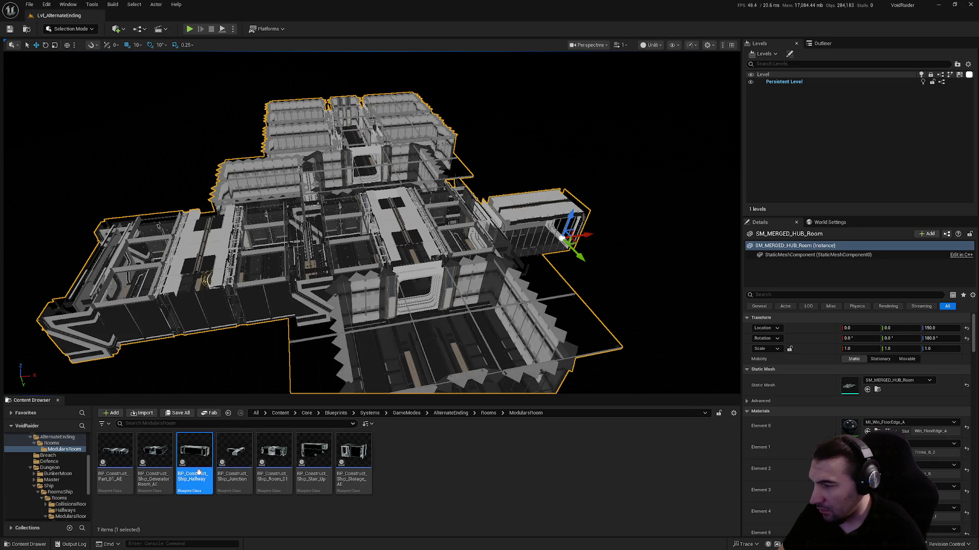
pyautogui.moveTo(198, 471)
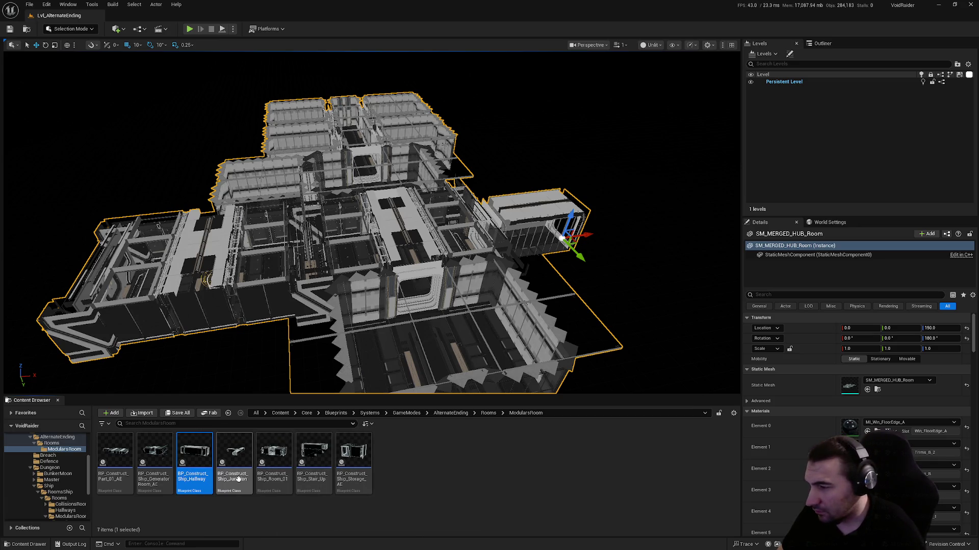
pyautogui.click(285, 504)
pyautogui.doubleClick(246, 476)
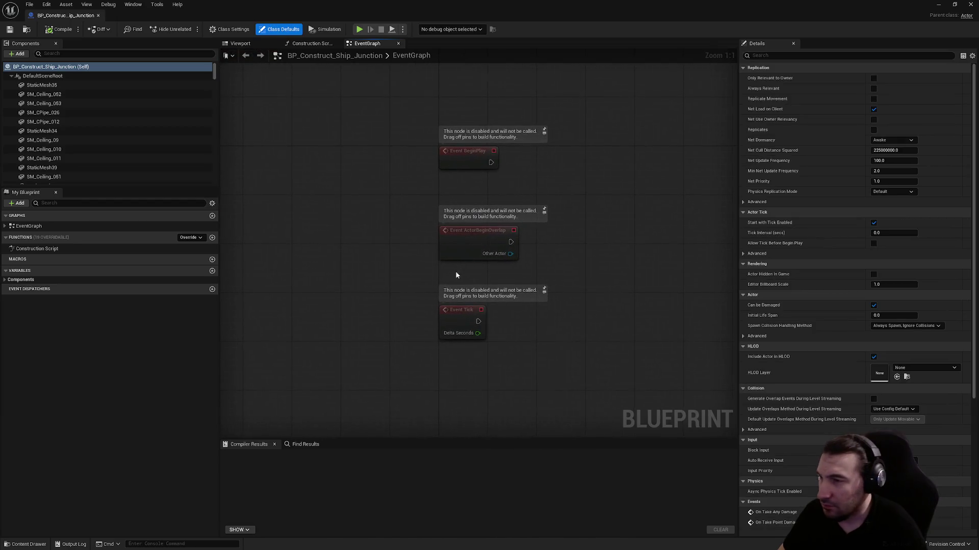
pyautogui.click(239, 44)
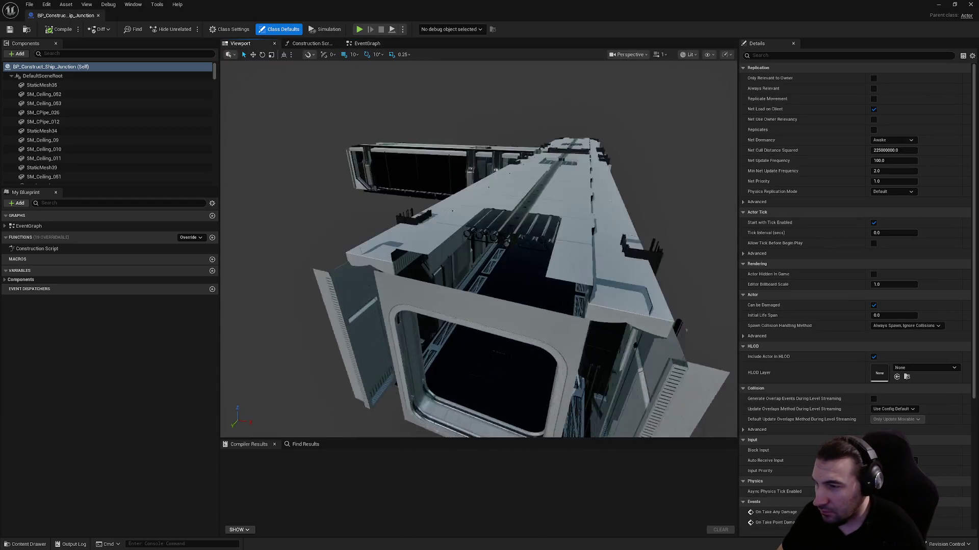
# - Select the junction's left corridor wall panels, including the centre panel
pyautogui.moveTo(471, 282); pyautogui.dragTo(438, 283)
pyautogui.click(431, 269)
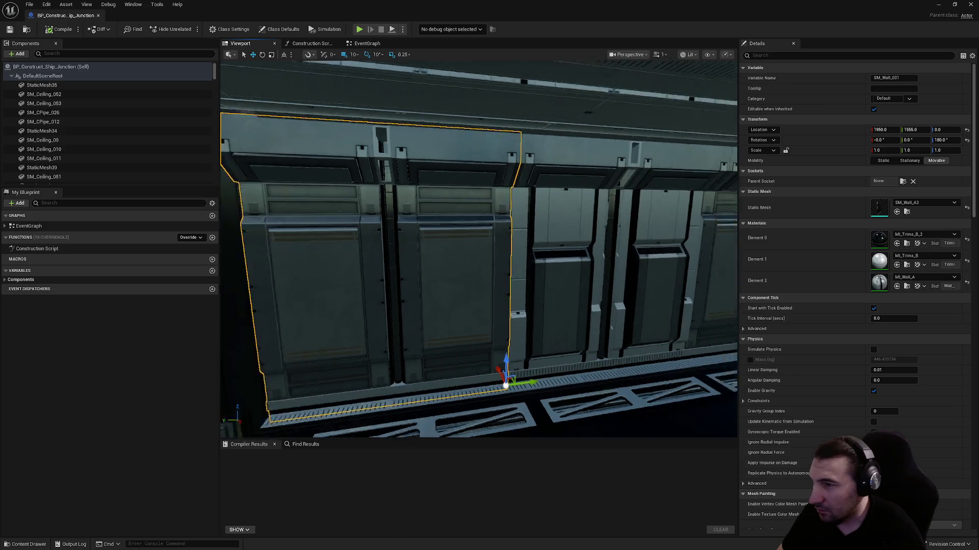
pyautogui.keyDown('ctrl'); pyautogui.click(553, 231); pyautogui.keyUp('ctrl')
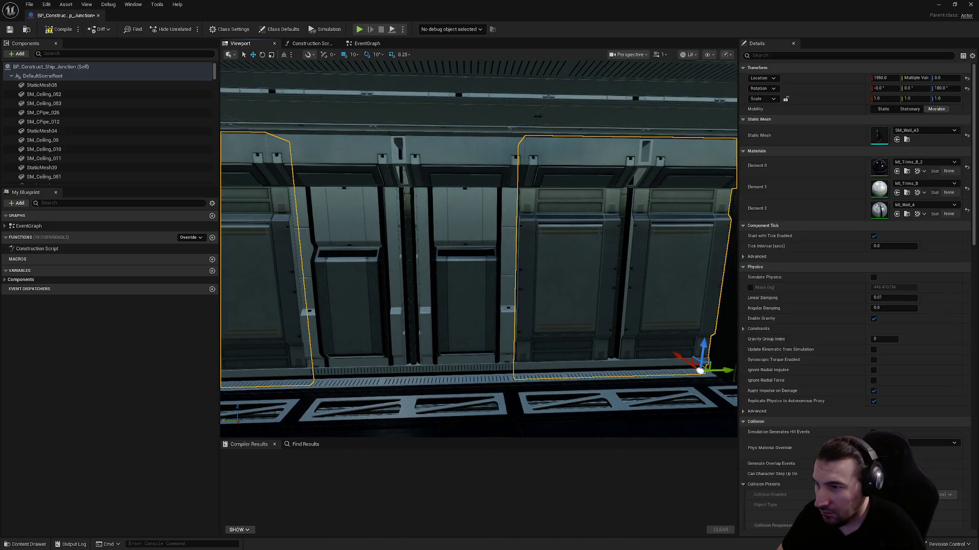
pyautogui.moveTo(391, 272)
pyautogui.mouseDown()
pyautogui.moveTo(429, 270)
pyautogui.moveTo(356, 273)
pyautogui.moveTo(565, 289)
pyautogui.mouseUp()
pyautogui.keyDown('ctrl'); pyautogui.click(391, 272); pyautogui.keyUp('ctrl')
pyautogui.moveTo(576, 328); pyautogui.dragTo(526, 328)
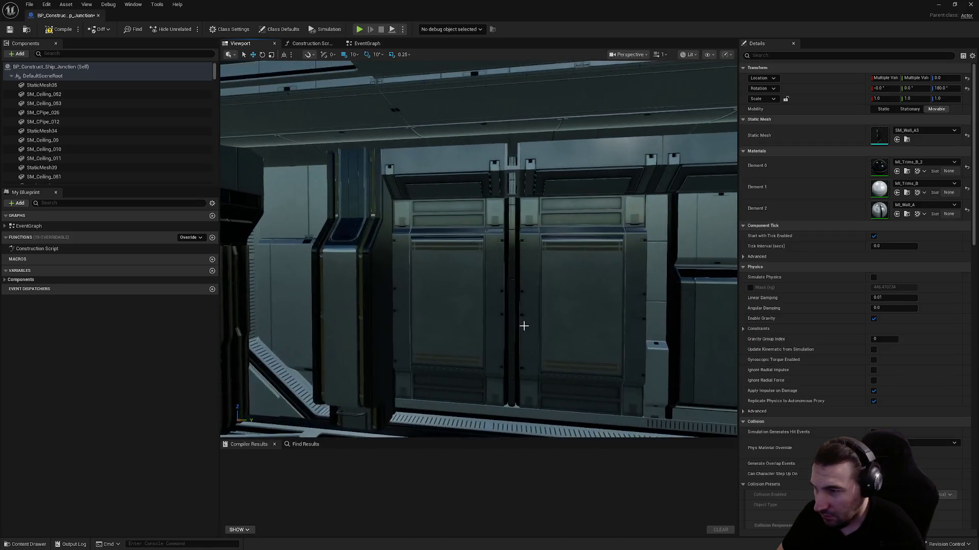
pyautogui.moveTo(474, 300); pyautogui.dragTo(579, 323)
pyautogui.keyDown('ctrl'); pyautogui.click(454, 299); pyautogui.keyUp('ctrl')
pyautogui.moveTo(454, 299)
pyautogui.mouseDown()
pyautogui.moveTo(489, 300)
pyautogui.moveTo(458, 298)
pyautogui.moveTo(479, 297)
pyautogui.mouseUp()
pyautogui.moveTo(586, 312)
pyautogui.mouseDown()
pyautogui.moveTo(508, 296)
pyautogui.moveTo(391, 312)
pyautogui.moveTo(483, 277)
pyautogui.moveTo(491, 264)
pyautogui.mouseUp()
pyautogui.moveTo(502, 331)
pyautogui.mouseDown()
pyautogui.moveTo(530, 304)
pyautogui.moveTo(489, 308)
pyautogui.moveTo(590, 305)
pyautogui.mouseUp()
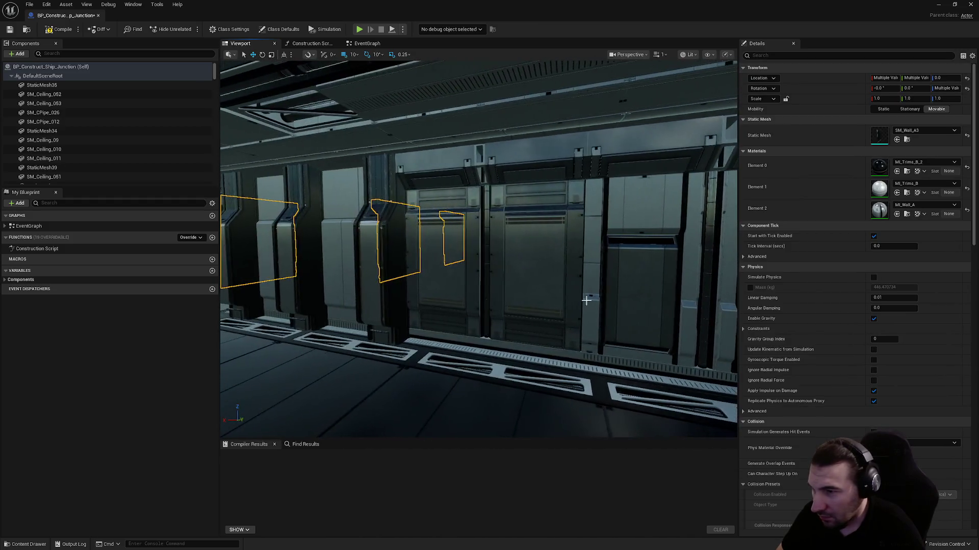
pyautogui.keyDown('ctrl'); pyautogui.click(556, 287); pyautogui.keyUp('ctrl')
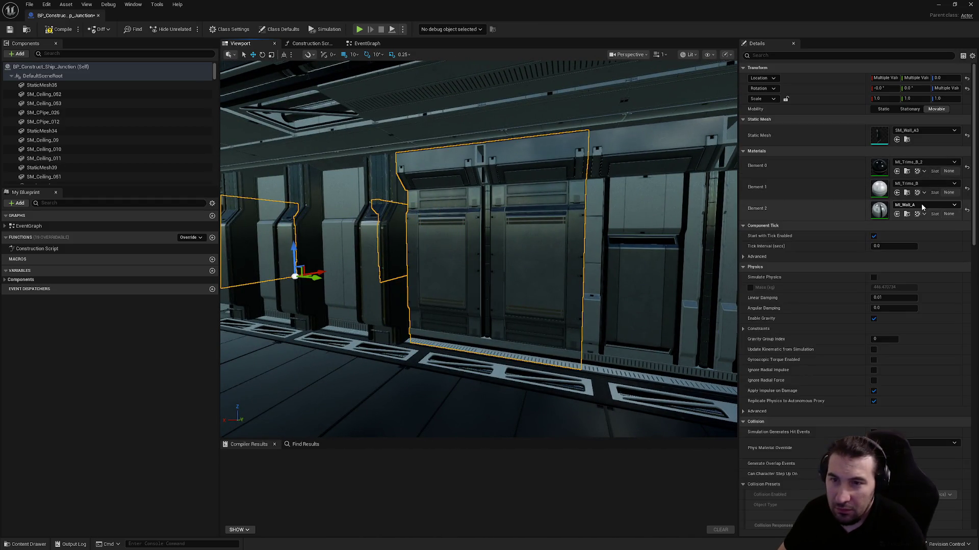
pyautogui.click(923, 206)
pyautogui.click(743, 317)
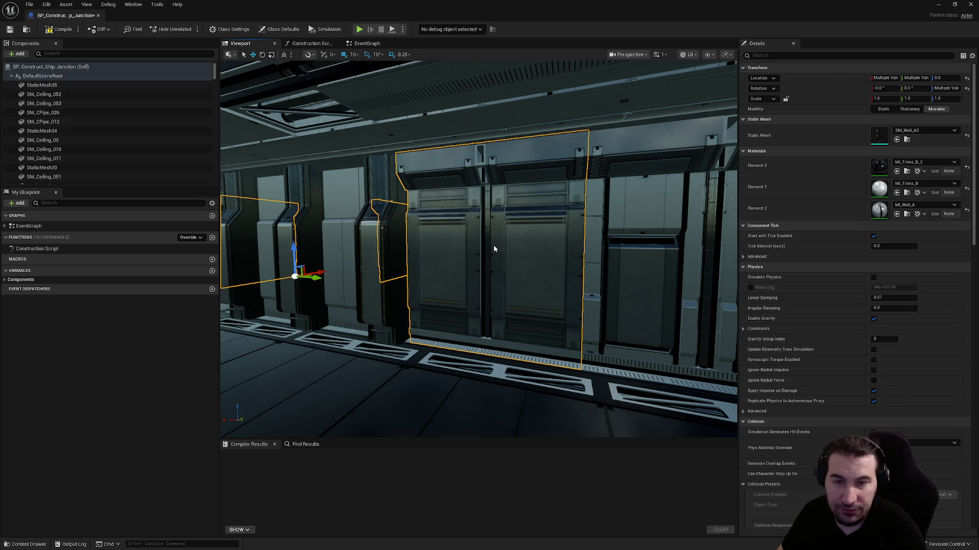
# - Select the middle corridor wall pieces and the side wall instead
pyautogui.moveTo(493, 248); pyautogui.dragTo(470, 211)
pyautogui.click(470, 210)
pyautogui.moveTo(489, 266); pyautogui.dragTo(483, 248)
pyautogui.keyDown('ctrl'); pyautogui.click(459, 197); pyautogui.keyUp('ctrl')
pyautogui.moveTo(459, 197)
pyautogui.mouseDown()
pyautogui.moveTo(423, 203)
pyautogui.moveTo(437, 245)
pyautogui.mouseUp()
pyautogui.keyDown('ctrl'); pyautogui.click(437, 245); pyautogui.keyUp('ctrl')
pyautogui.moveTo(601, 245)
pyautogui.mouseDown()
pyautogui.moveTo(492, 219)
pyautogui.moveTo(553, 297)
pyautogui.moveTo(483, 295)
pyautogui.moveTo(476, 226)
pyautogui.moveTo(479, 234)
pyautogui.mouseUp()
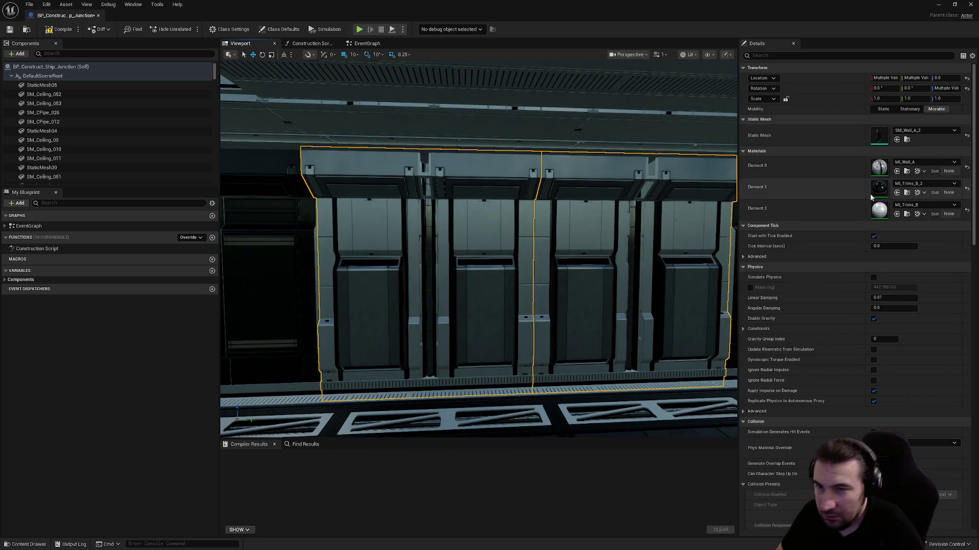
# - Toggle the selected walls' material between MI_Wall_A and MI_Wall_A2 with undo and redo
pyautogui.click(895, 204)
pyautogui.click(918, 183)
pyautogui.click(918, 183)
pyautogui.press('Escape')
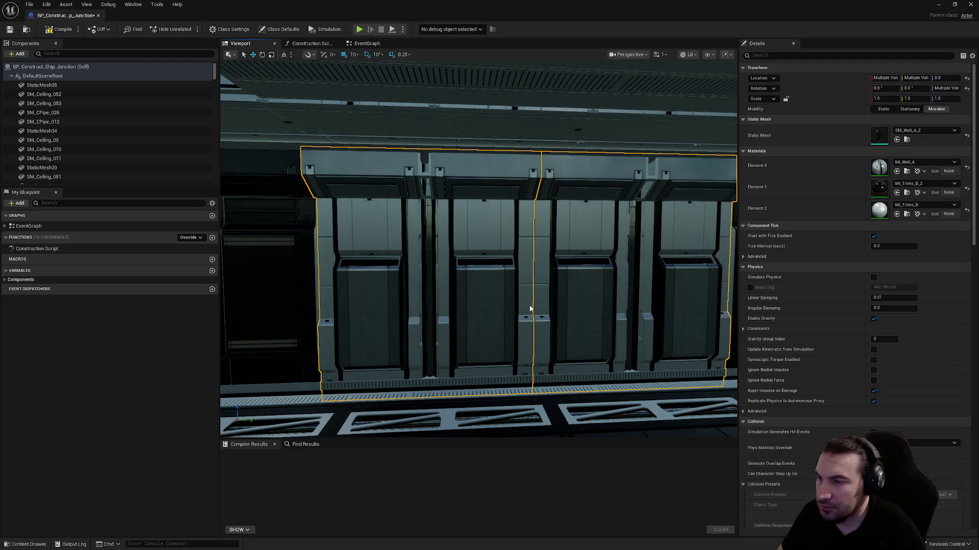
pyautogui.hotkey('ctrl', 'z')
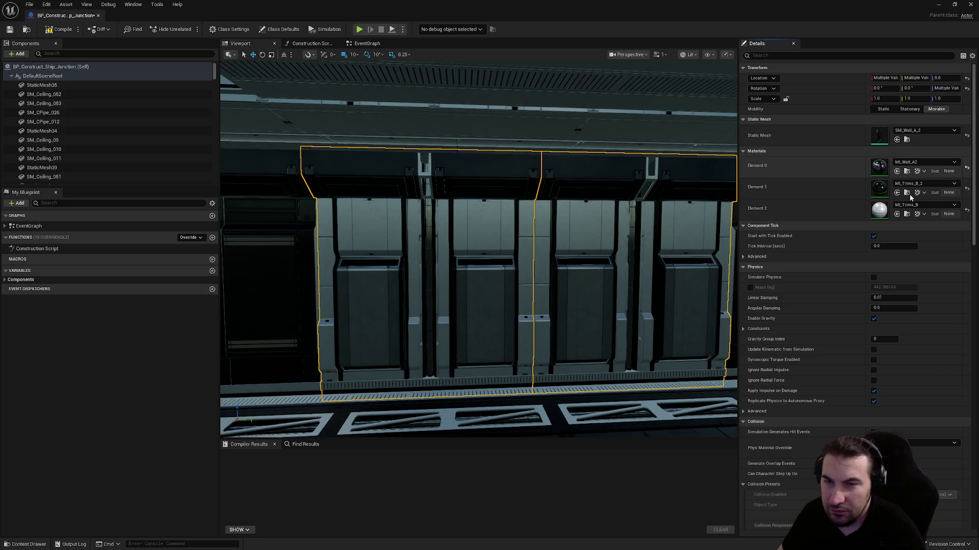
pyautogui.hotkey('ctrl', 'y')
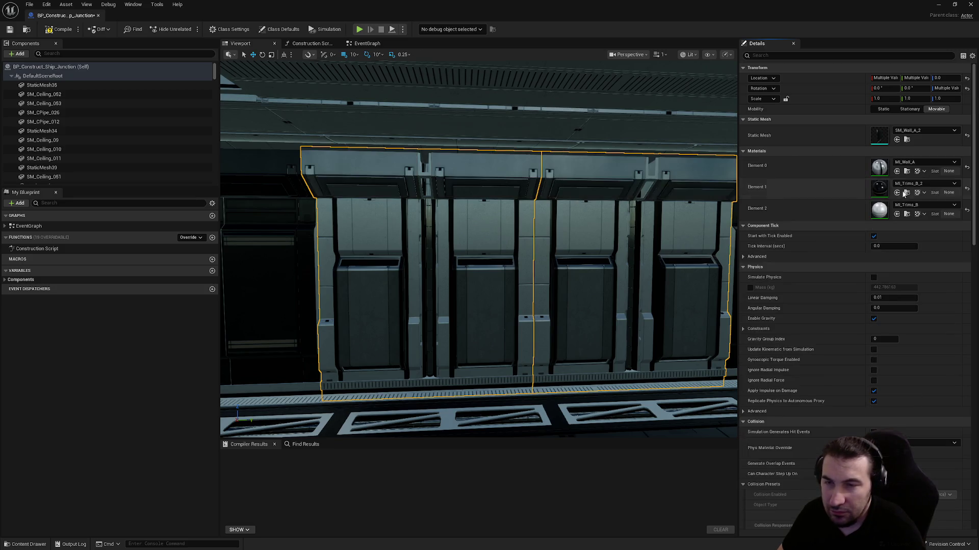
pyautogui.click(917, 205)
pyautogui.click(918, 304)
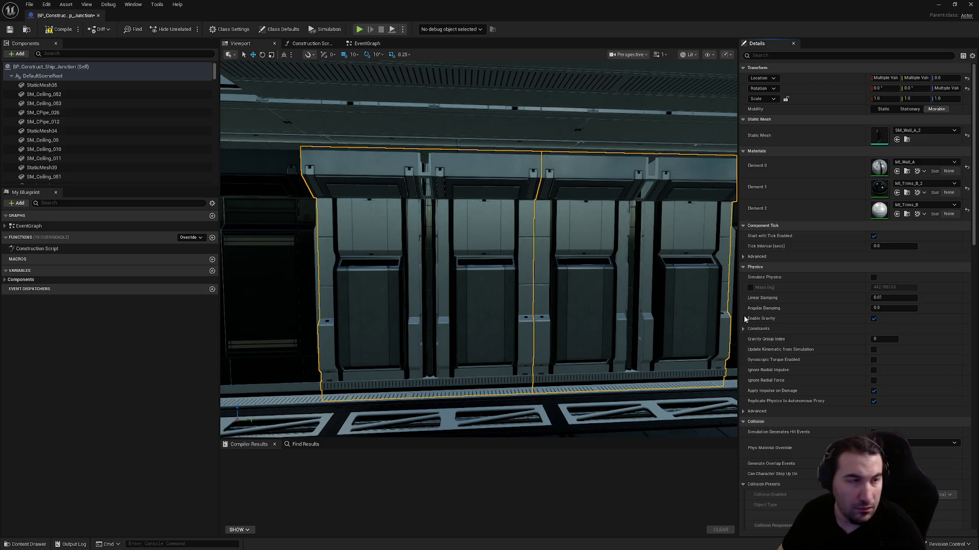
pyautogui.moveTo(483, 306); pyautogui.dragTo(560, 308)
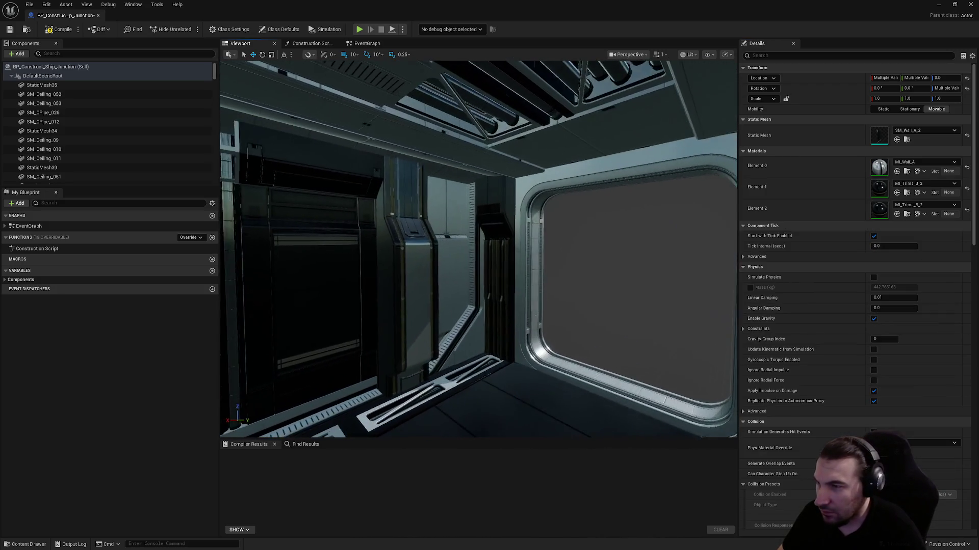
# - Select SM_Wall_036 and the other corridor walls leading to the end door
pyautogui.click(437, 267)
pyautogui.press('f')
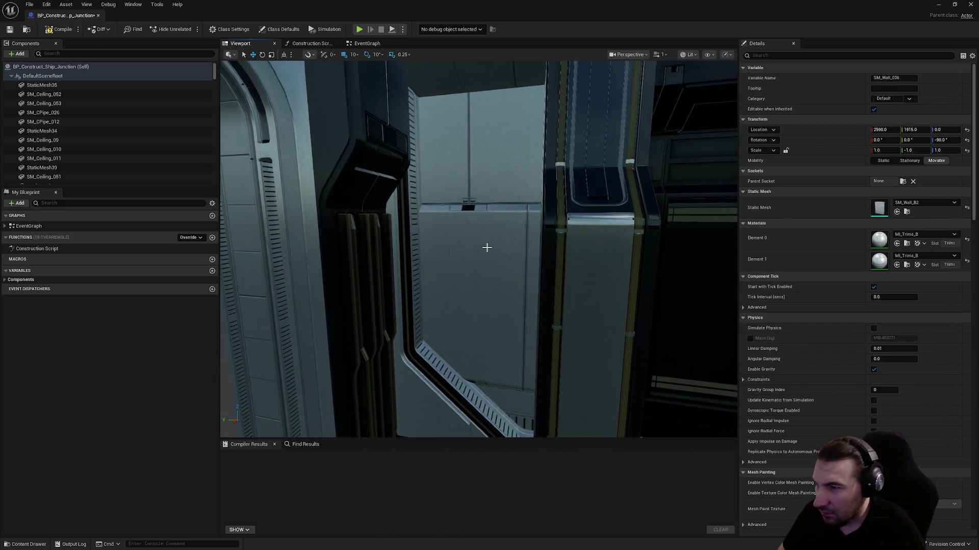
pyautogui.keyDown('ctrl'); pyautogui.click(470, 332); pyautogui.keyUp('ctrl')
pyautogui.moveTo(570, 293)
pyautogui.mouseDown()
pyautogui.moveTo(550, 265)
pyautogui.moveTo(571, 254)
pyautogui.moveTo(571, 292)
pyautogui.mouseUp()
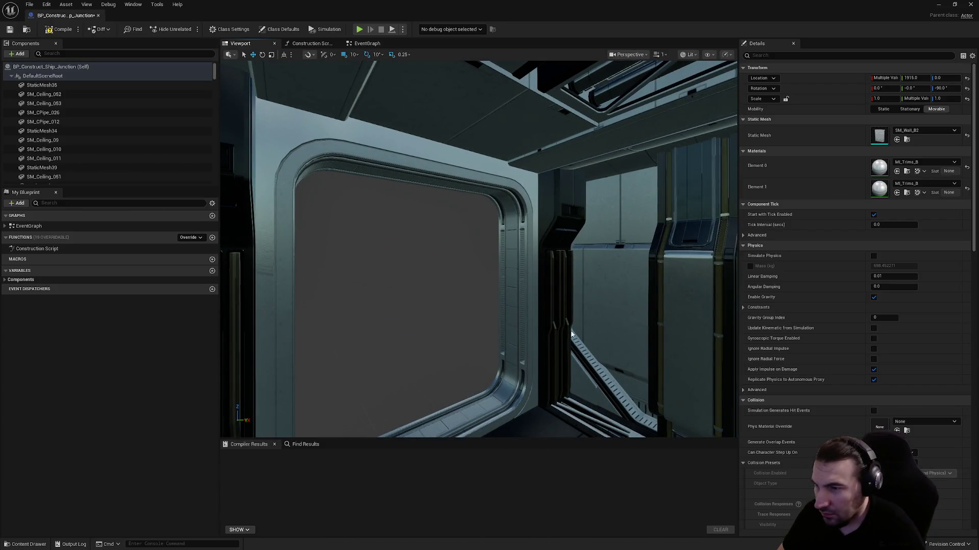
pyautogui.click(573, 323)
pyautogui.press('f')
pyautogui.keyDown('ctrl'); pyautogui.click(552, 313); pyautogui.keyUp('ctrl')
pyautogui.press('f')
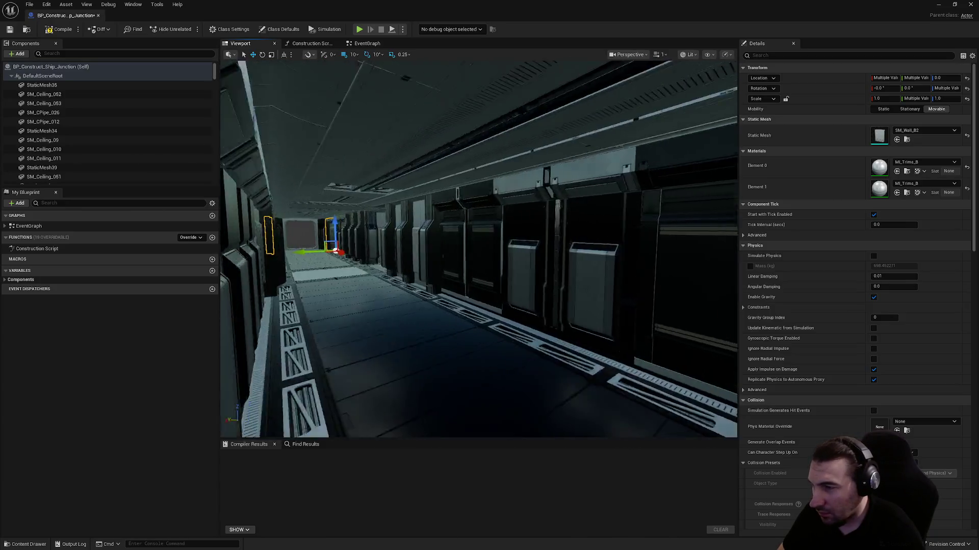
pyautogui.moveTo(447, 310)
pyautogui.mouseDown()
pyautogui.moveTo(581, 323)
pyautogui.moveTo(429, 284)
pyautogui.moveTo(564, 291)
pyautogui.mouseUp()
pyautogui.moveTo(472, 284); pyautogui.dragTo(515, 286)
pyautogui.moveTo(356, 254); pyautogui.dragTo(424, 254)
pyautogui.moveTo(526, 271); pyautogui.dragTo(482, 206)
pyautogui.moveTo(408, 211); pyautogui.dragTo(529, 235)
pyautogui.keyDown('ctrl'); pyautogui.click(603, 232); pyautogui.keyUp('ctrl')
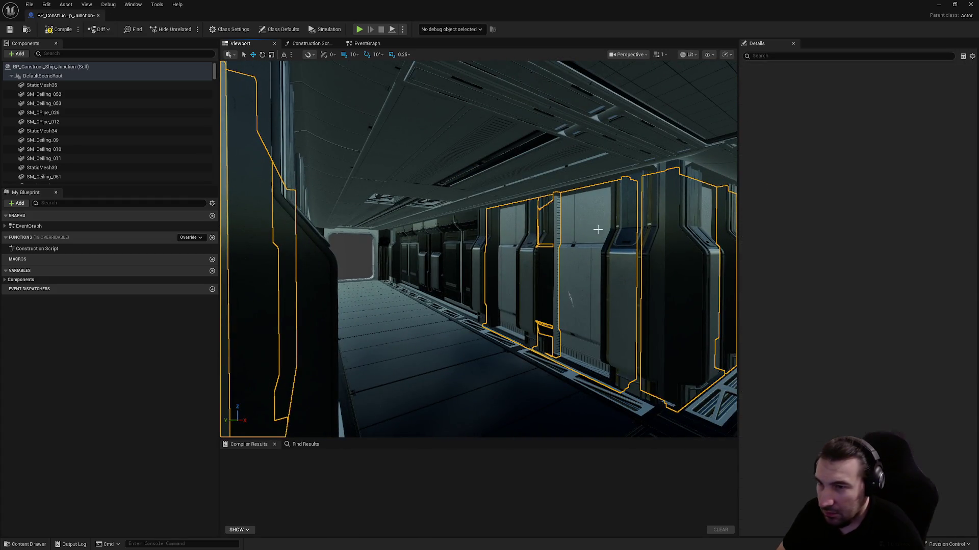
pyautogui.click(920, 184)
pyautogui.click(918, 277)
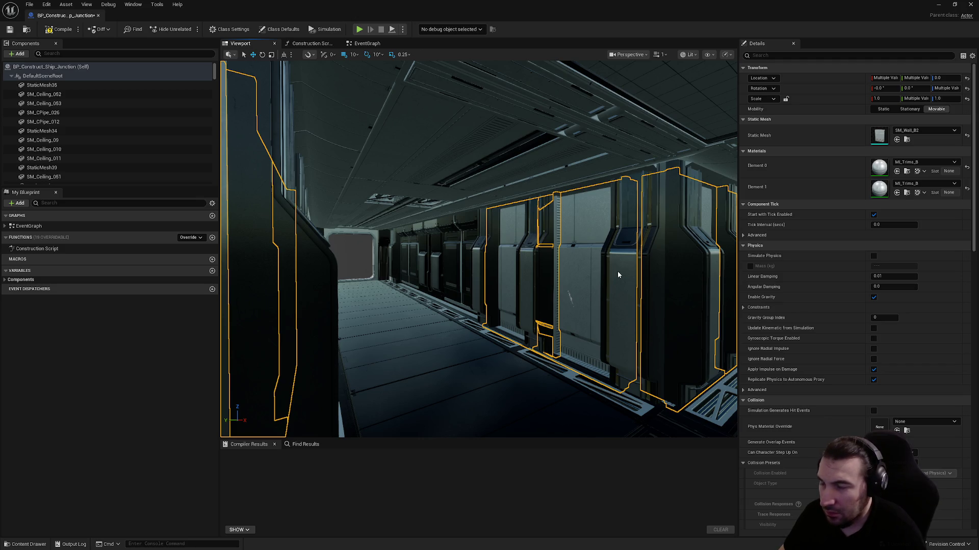
# - Set the central door wall's trim material to MI_Trims_B_2
pyautogui.moveTo(629, 270); pyautogui.dragTo(673, 272)
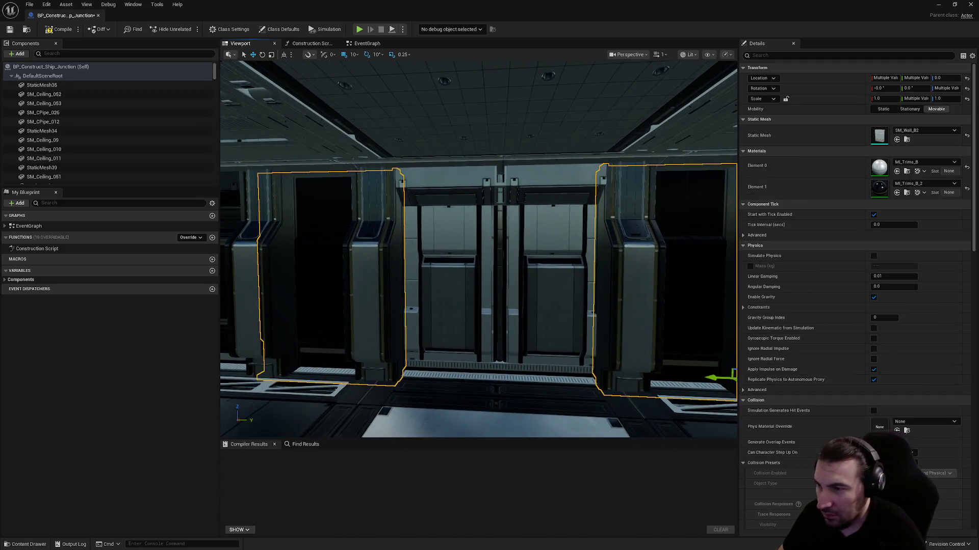
pyautogui.click(510, 265)
pyautogui.click(935, 279)
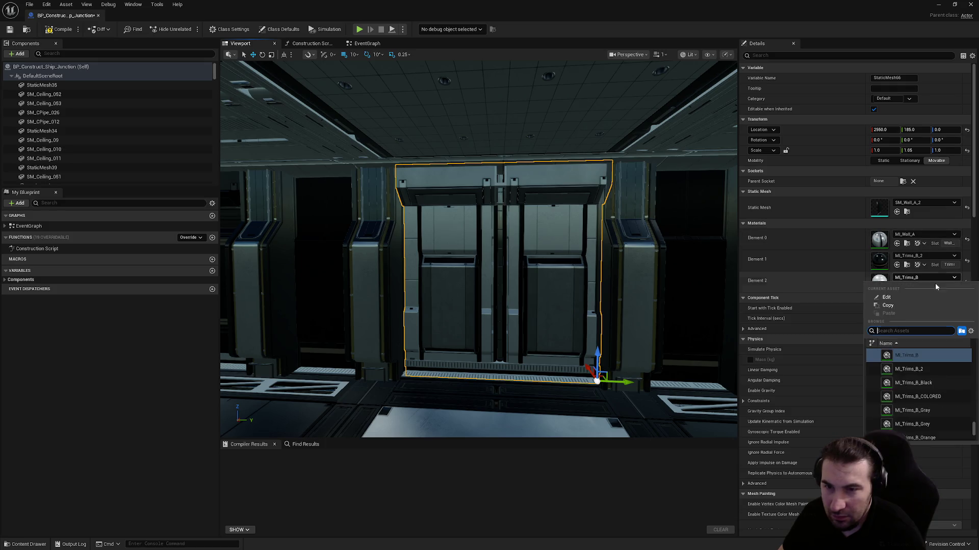
pyautogui.click(938, 371)
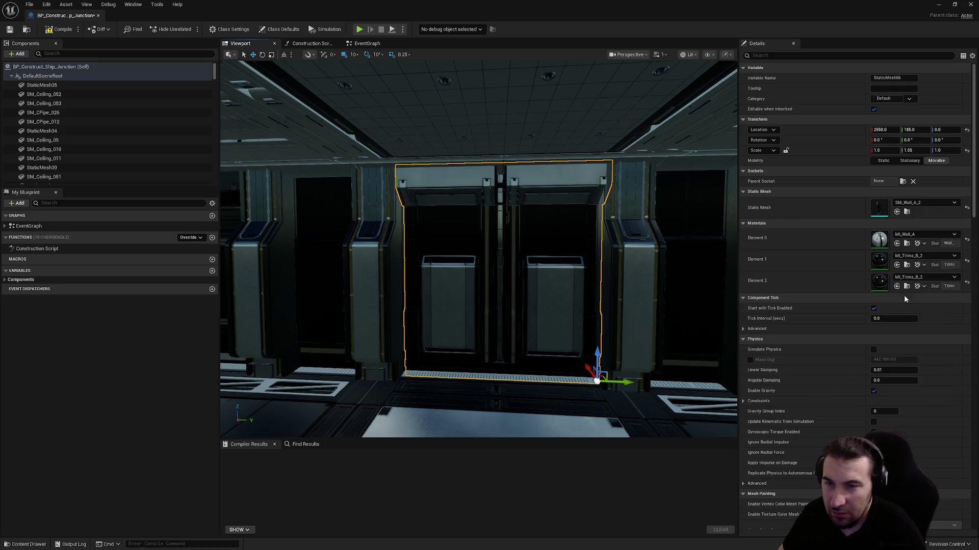
# - Compile and save the junction Blueprint, then close its editor
pyautogui.press('w')
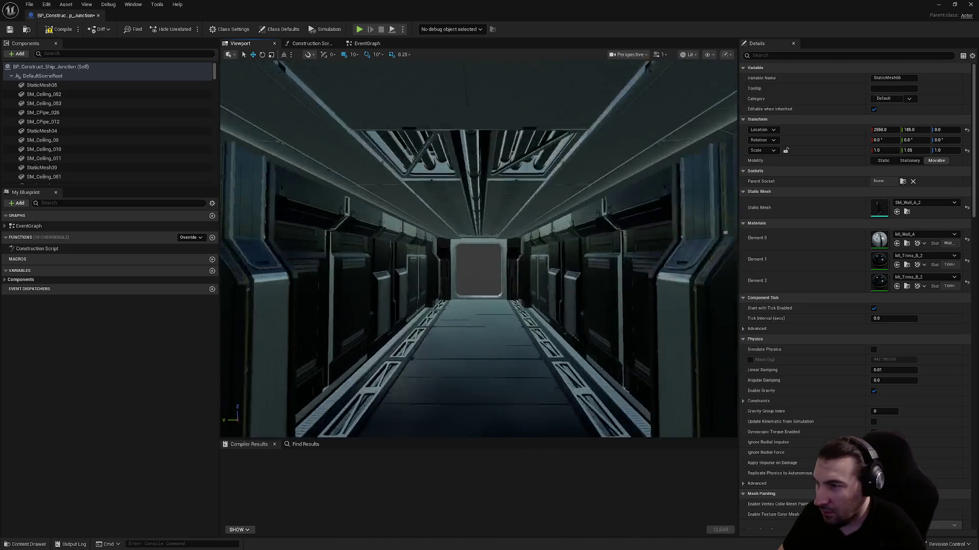
pyautogui.moveTo(532, 273)
pyautogui.mouseDown()
pyautogui.moveTo(617, 270)
pyautogui.moveTo(533, 273)
pyautogui.mouseUp()
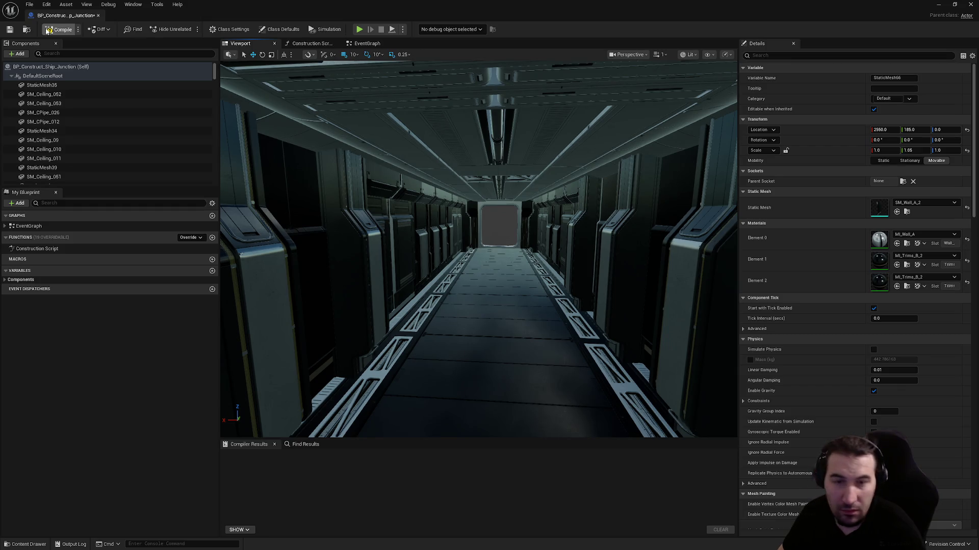
pyautogui.click(10, 31)
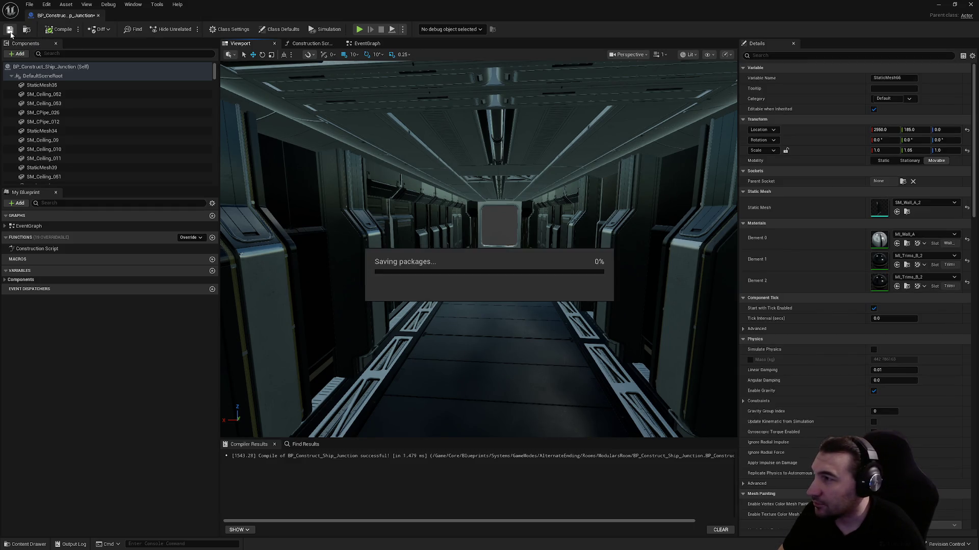
pyautogui.click(969, 5)
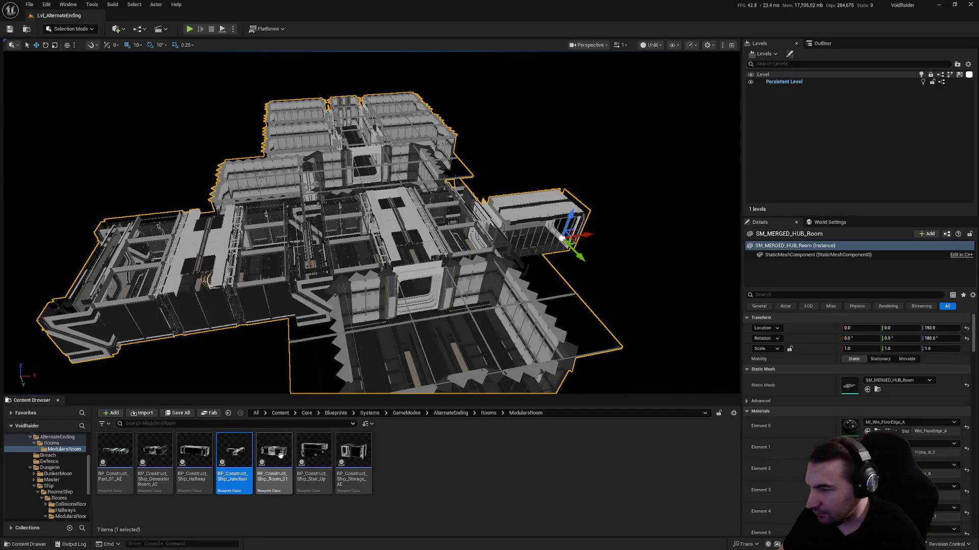
# - Open BP_Construct_Ship_Room_01 in the Viewport and give four wall panels MI_Trims_B_Grey
pyautogui.doubleClick(280, 455)
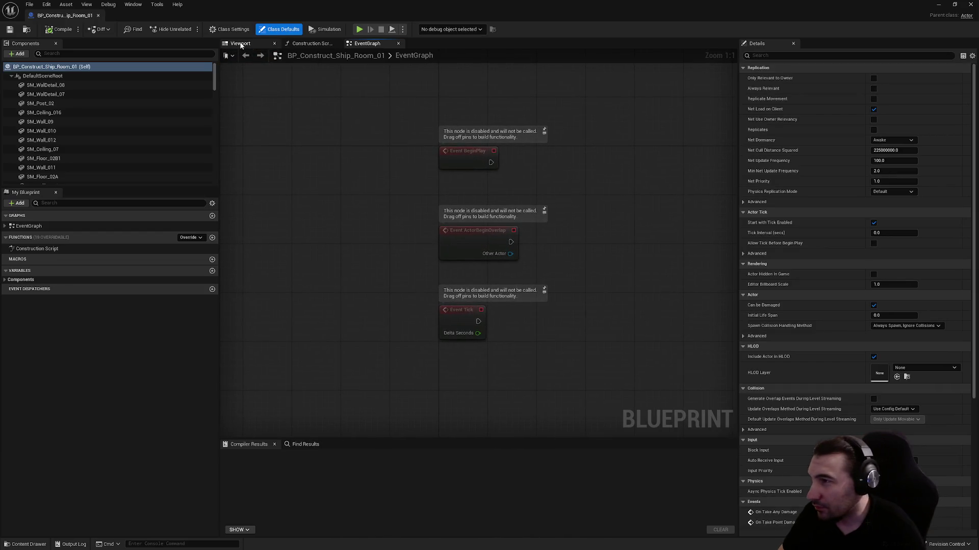
pyautogui.click(242, 45)
pyautogui.scroll(5, 328, 109)
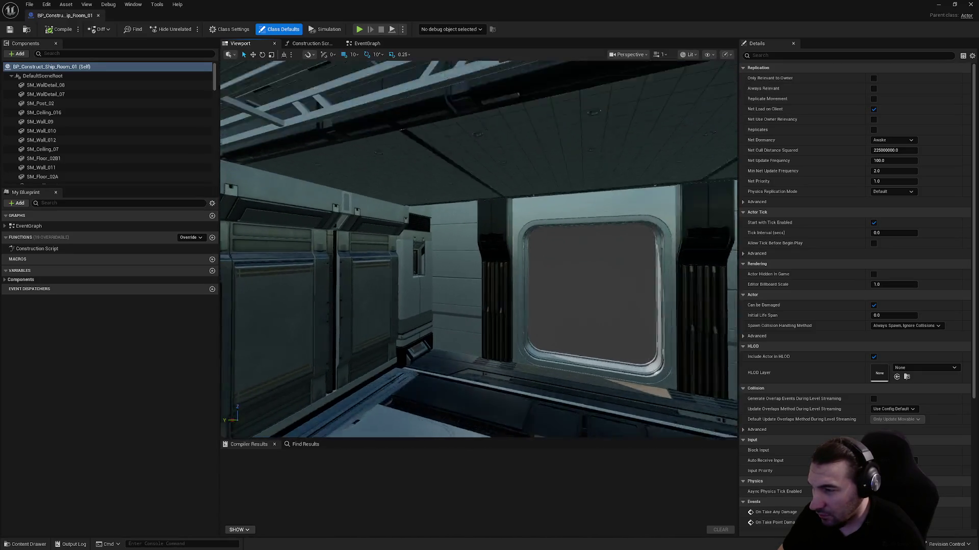
pyautogui.click(449, 200)
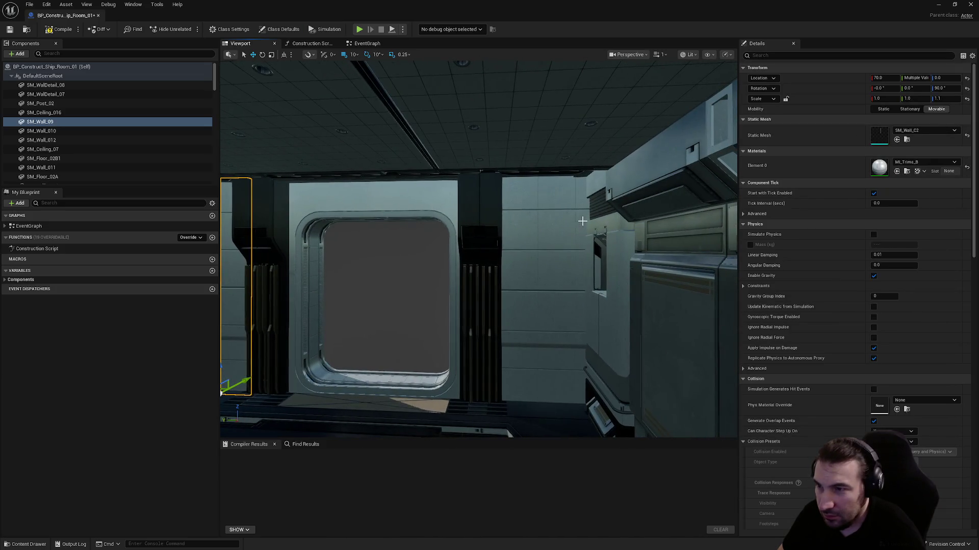
pyautogui.keyDown('ctrl'); pyautogui.click(591, 235); pyautogui.keyUp('ctrl')
pyautogui.keyDown('ctrl'); pyautogui.click(556, 224); pyautogui.keyUp('ctrl')
pyautogui.keyDown('ctrl'); pyautogui.click(520, 230); pyautogui.keyUp('ctrl')
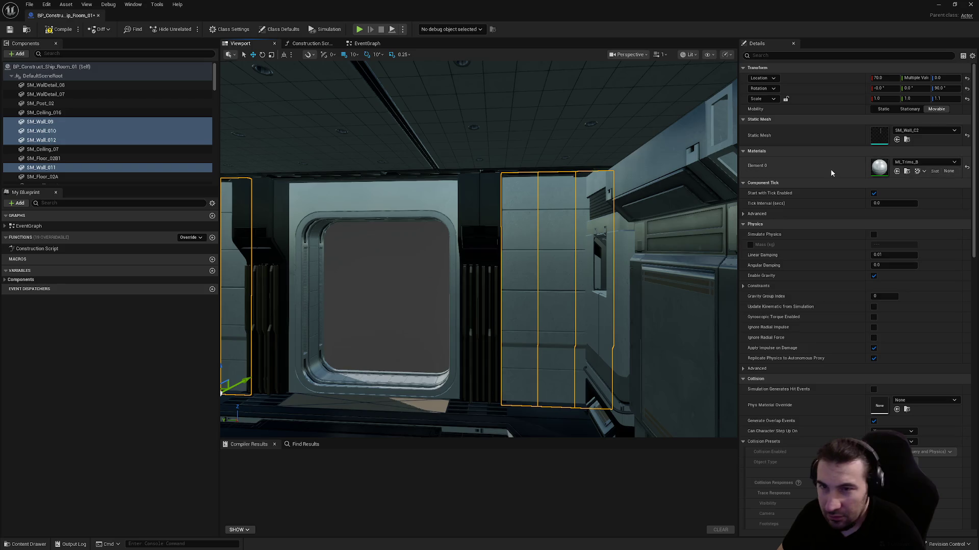
pyautogui.click(924, 162)
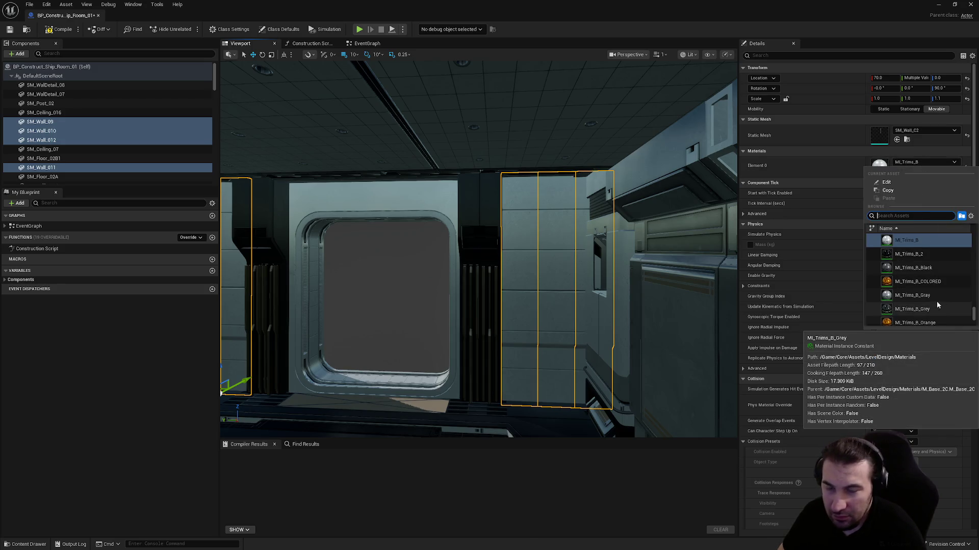
pyautogui.click(912, 309)
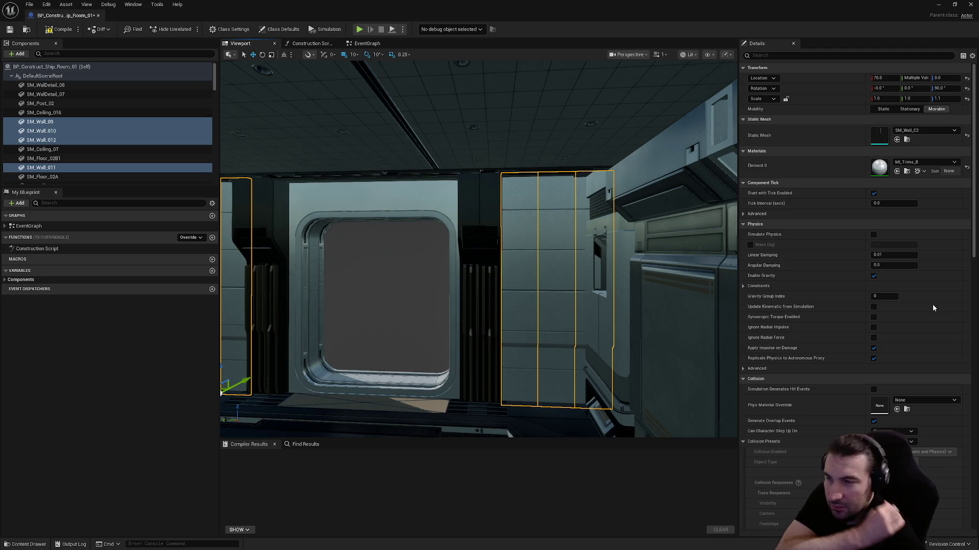
# - Set the SM_Wall_A3 wall's third material slot to MI_Wall_A2
pyautogui.moveTo(601, 251); pyautogui.dragTo(663, 255)
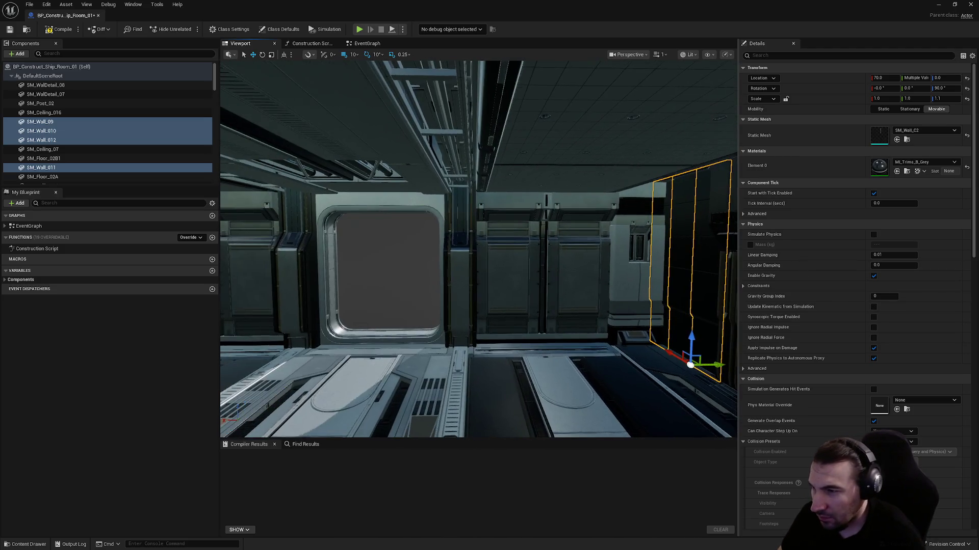
pyautogui.click(586, 253)
pyautogui.moveTo(587, 253)
pyautogui.mouseDown()
pyautogui.moveTo(443, 257)
pyautogui.moveTo(388, 272)
pyautogui.mouseUp()
pyautogui.click(558, 319)
pyautogui.moveTo(505, 297)
pyautogui.mouseDown()
pyautogui.moveTo(576, 278)
pyautogui.moveTo(504, 284)
pyautogui.mouseUp()
pyautogui.moveTo(545, 346); pyautogui.dragTo(554, 343)
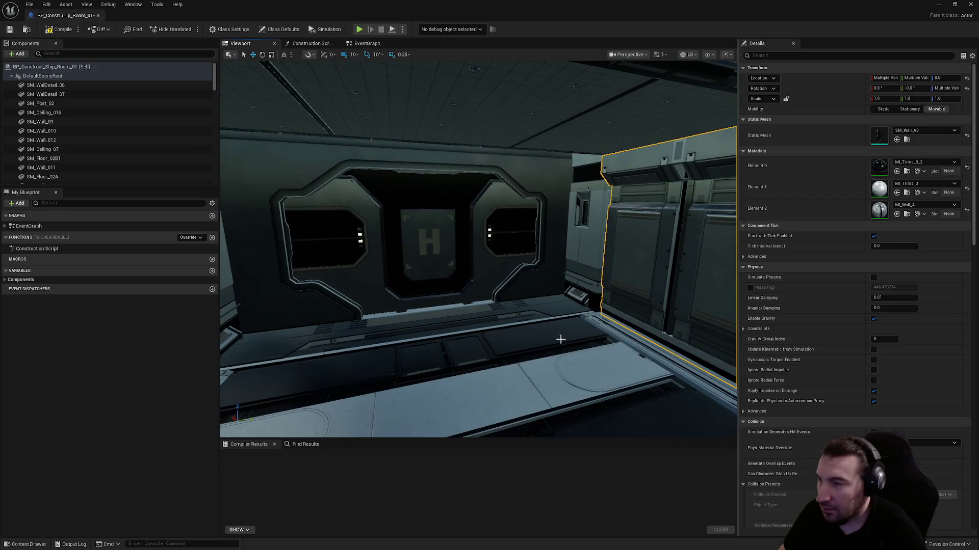
pyautogui.click(922, 206)
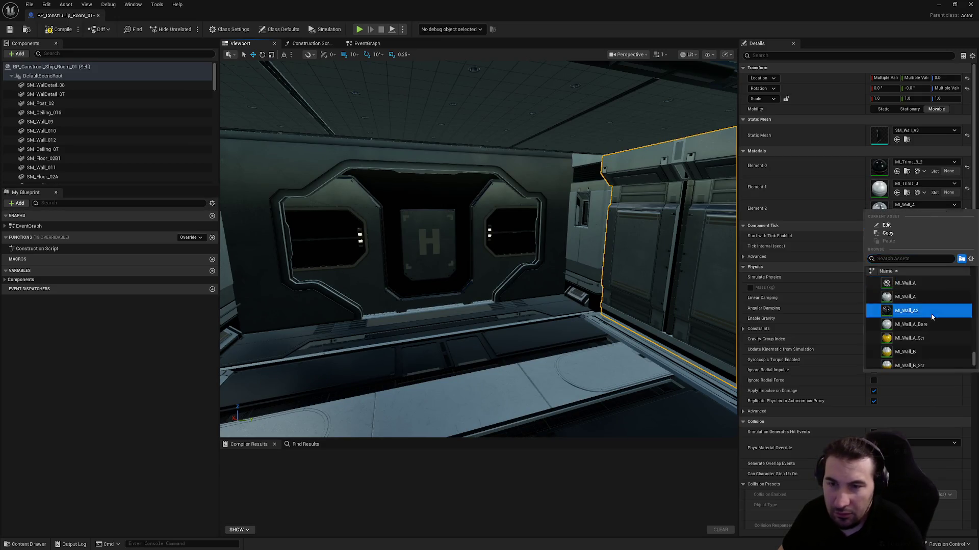
pyautogui.click(931, 314)
# - Check the two window posts' first material slot, leaving it unchanged
pyautogui.moveTo(402, 274)
pyautogui.mouseDown()
pyautogui.moveTo(406, 262)
pyautogui.moveTo(397, 278)
pyautogui.moveTo(553, 313)
pyautogui.moveTo(457, 299)
pyautogui.moveTo(505, 295)
pyautogui.mouseUp()
pyautogui.click(406, 262)
pyautogui.keyDown('ctrl'); pyautogui.click(398, 278); pyautogui.keyUp('ctrl')
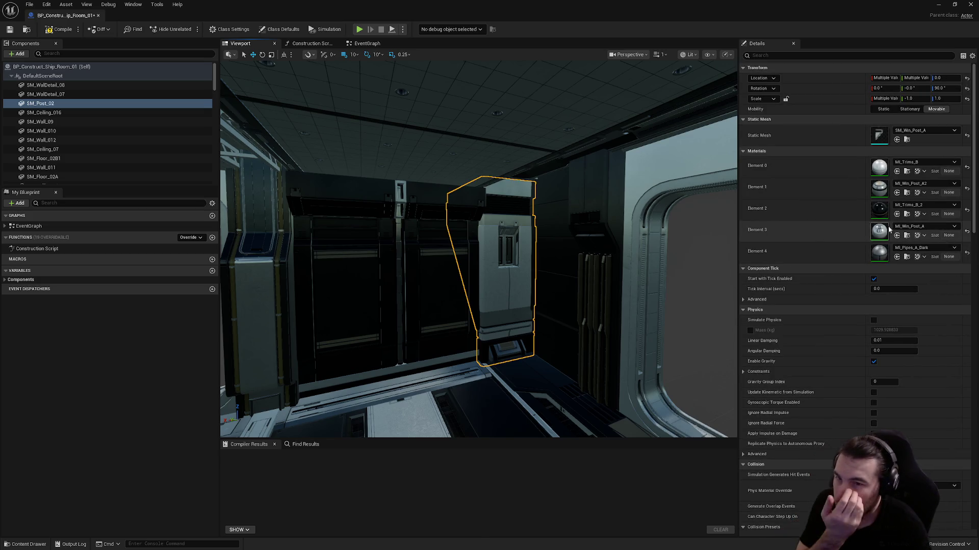
pyautogui.click(914, 165)
pyautogui.press('Escape')
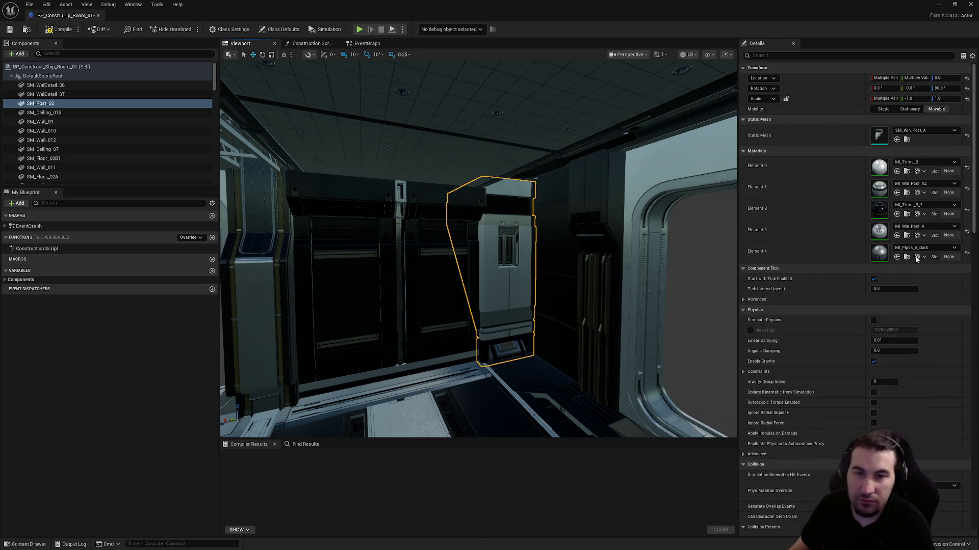
# - Apply MI_Win_FloorEdge_B2 to a floor edge piece, leaving SM_Floor_02B1 unchanged
pyautogui.moveTo(559, 216)
pyautogui.mouseDown()
pyautogui.moveTo(491, 236)
pyautogui.moveTo(452, 222)
pyautogui.moveTo(540, 286)
pyautogui.mouseUp()
pyautogui.click(453, 222)
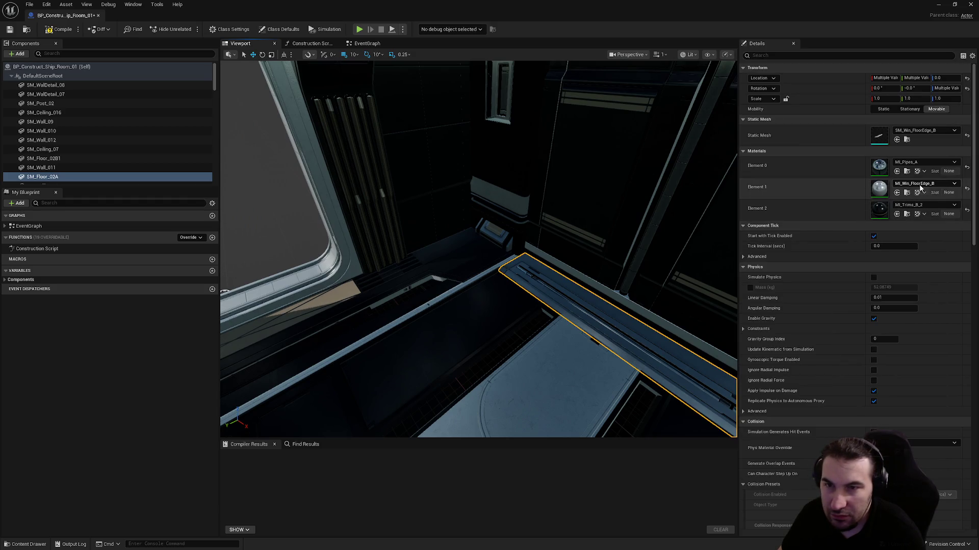
pyautogui.click(921, 185)
pyautogui.click(917, 276)
pyautogui.moveTo(460, 357)
pyautogui.mouseDown()
pyautogui.moveTo(449, 352)
pyautogui.moveTo(438, 367)
pyautogui.moveTo(460, 358)
pyautogui.moveTo(594, 384)
pyautogui.mouseUp()
pyautogui.click(422, 352)
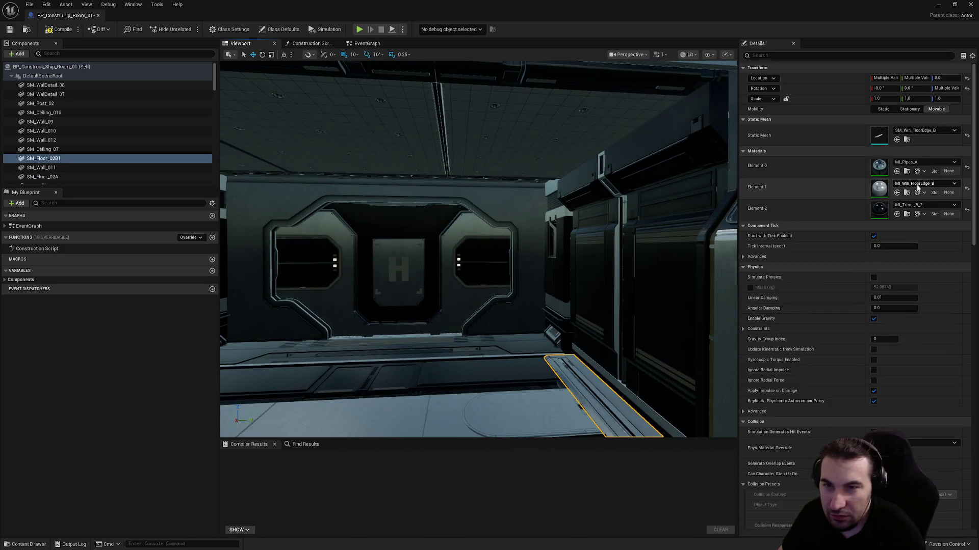
pyautogui.click(917, 185)
pyautogui.click(659, 302)
# - Apply MI_Trims_B_2 to the floor buffer strip and the SM_Win_Floor_A panel
pyautogui.moveTo(602, 290)
pyautogui.mouseDown()
pyautogui.moveTo(592, 280)
pyautogui.moveTo(514, 292)
pyautogui.moveTo(525, 301)
pyautogui.mouseUp()
pyautogui.click(470, 301)
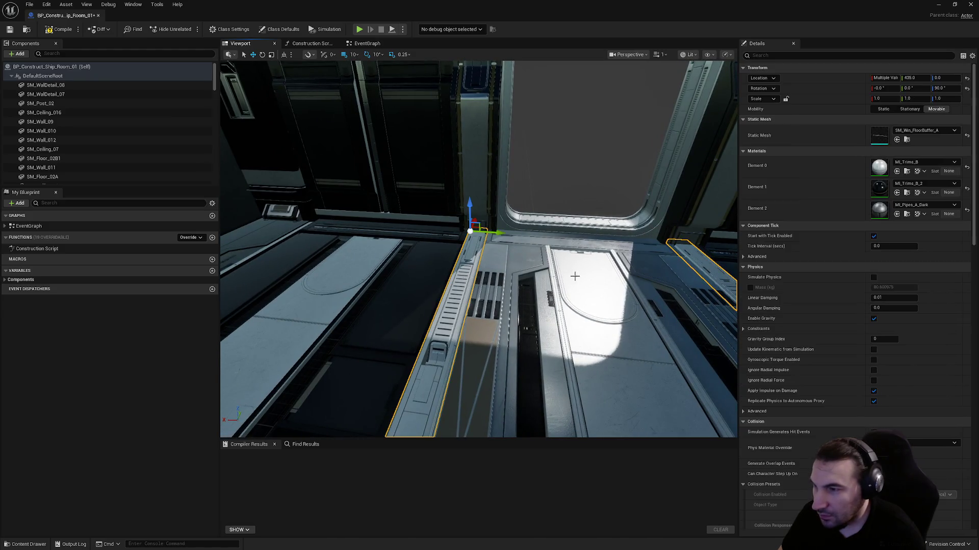
pyautogui.click(916, 163)
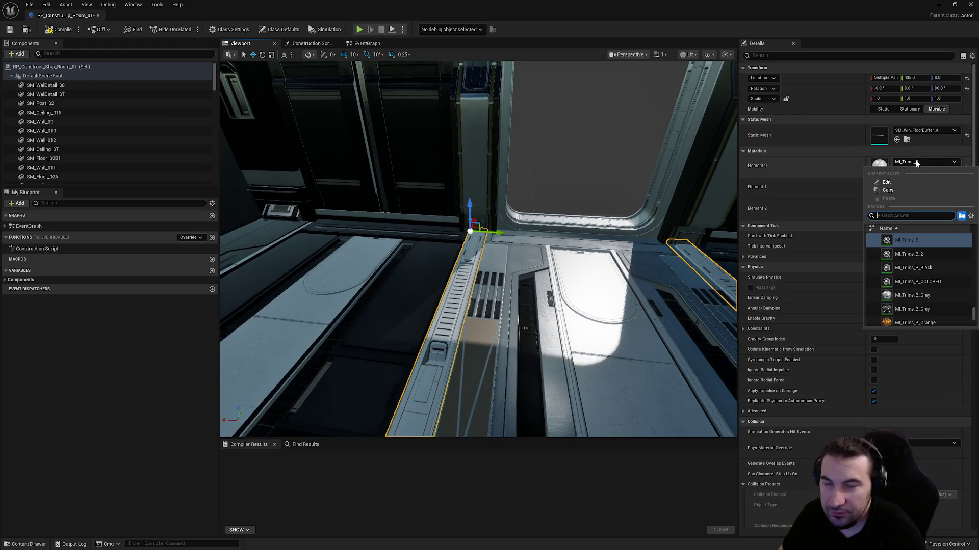
pyautogui.click(915, 257)
pyautogui.moveTo(510, 255); pyautogui.dragTo(469, 255)
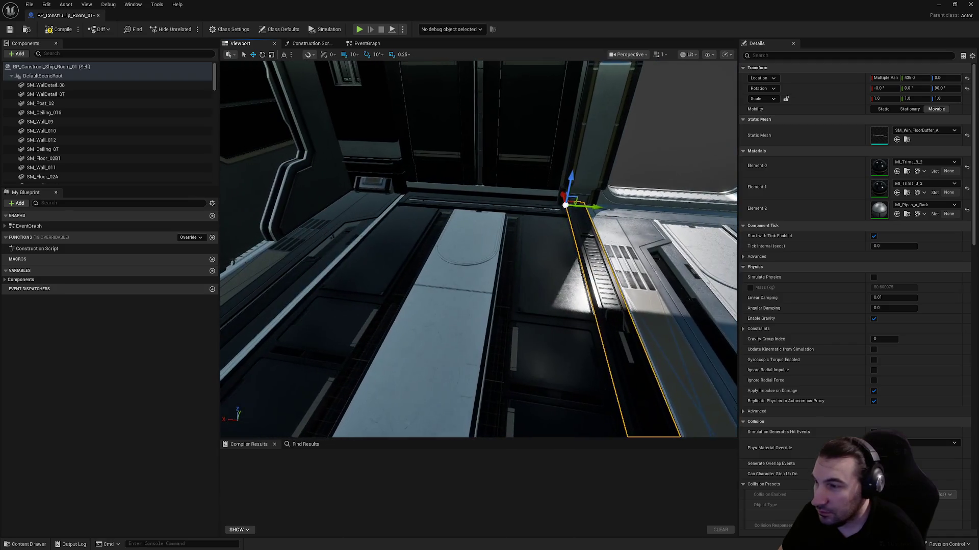
pyautogui.click(583, 263)
pyautogui.moveTo(583, 262)
pyautogui.mouseDown()
pyautogui.moveTo(540, 263)
pyautogui.moveTo(583, 262)
pyautogui.mouseUp()
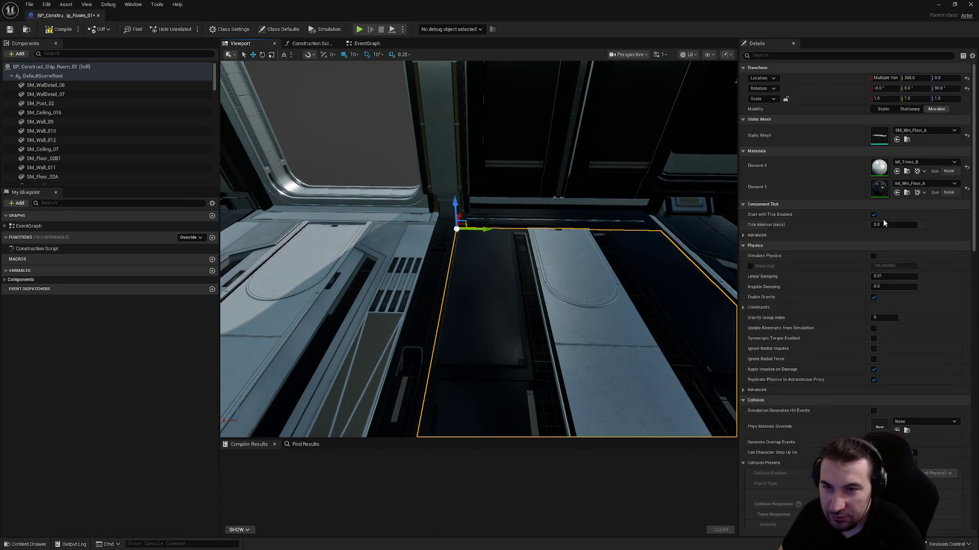
pyautogui.click(916, 162)
pyautogui.click(917, 254)
# - Keep SM_Floor_04 on MI_Win_Floor_B and set its third slot to MI_Trims_B_2
pyautogui.moveTo(647, 267); pyautogui.dragTo(540, 266)
pyautogui.click(510, 316)
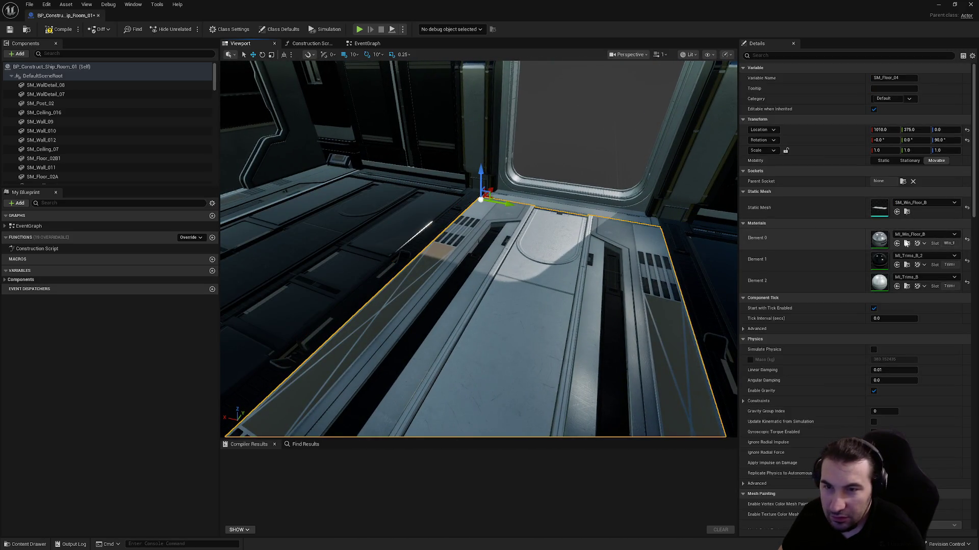
pyautogui.click(905, 236)
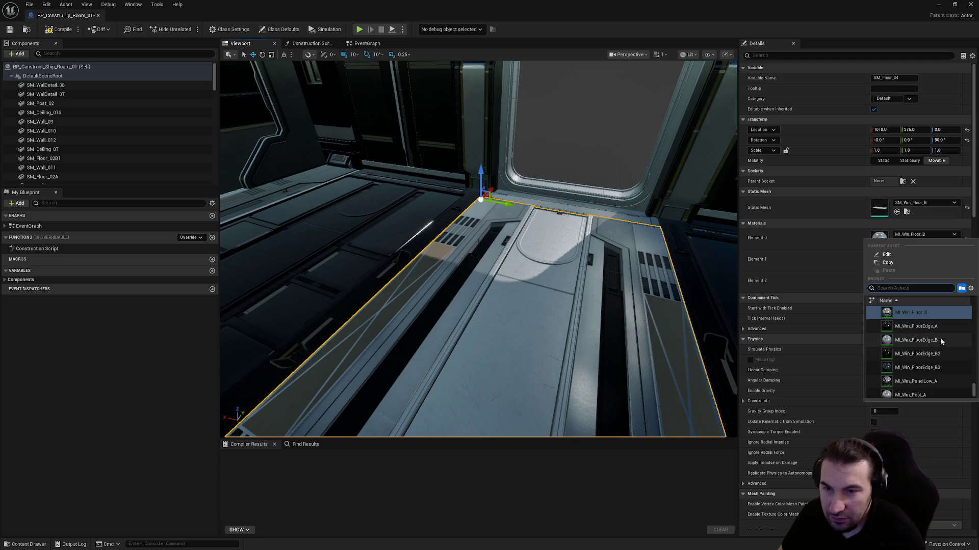
pyautogui.click(939, 339)
pyautogui.click(907, 235)
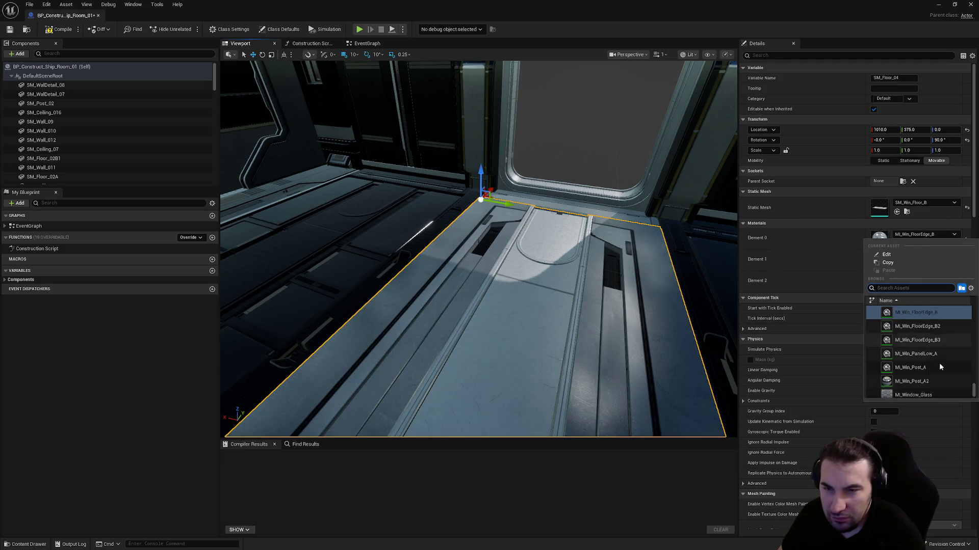
pyautogui.click(927, 334)
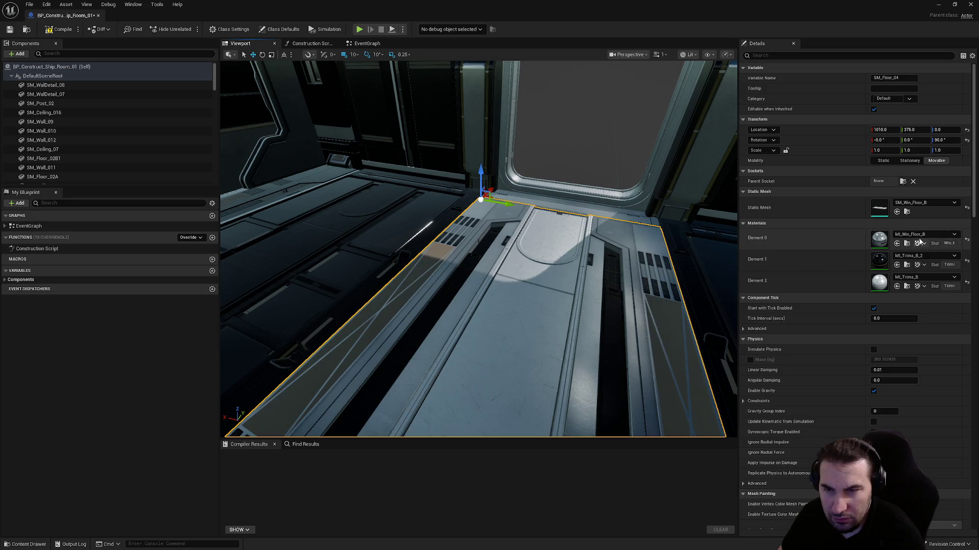
pyautogui.click(937, 277)
pyautogui.click(935, 371)
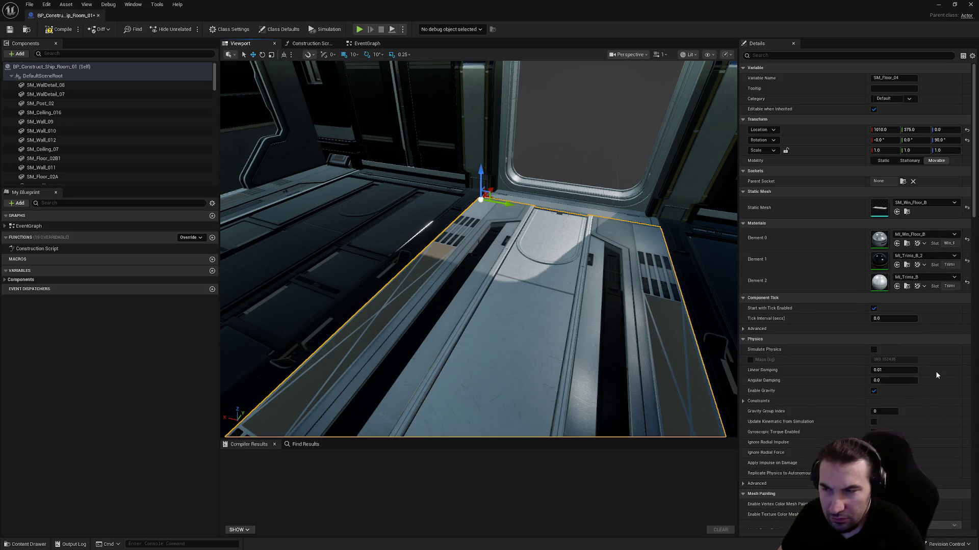
# - Close the room blueprint editor and open BP_Construct_Ship_Stair_Up
pyautogui.moveTo(538, 210); pyautogui.dragTo(551, 216)
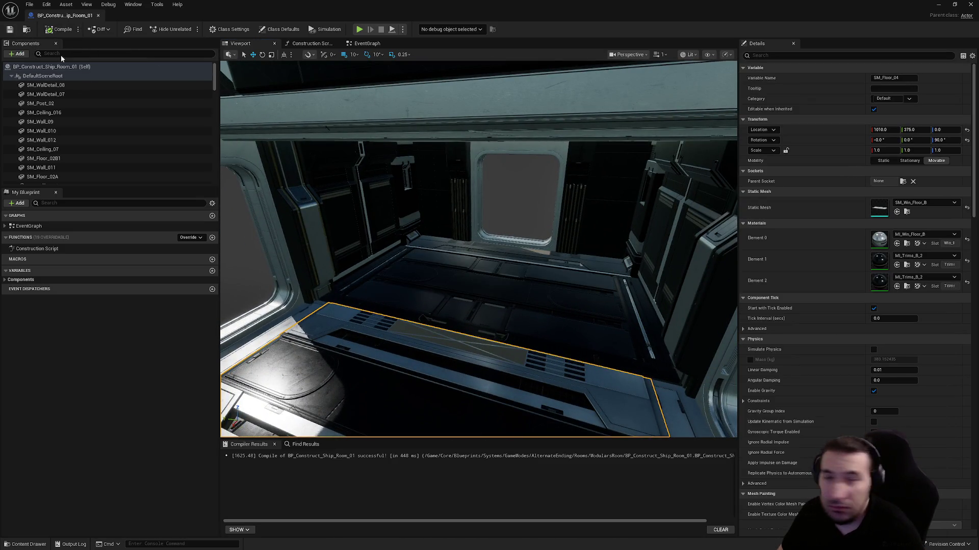
pyautogui.moveTo(492, 261)
pyautogui.mouseDown()
pyautogui.moveTo(550, 261)
pyautogui.moveTo(459, 256)
pyautogui.mouseUp()
pyautogui.press('f')
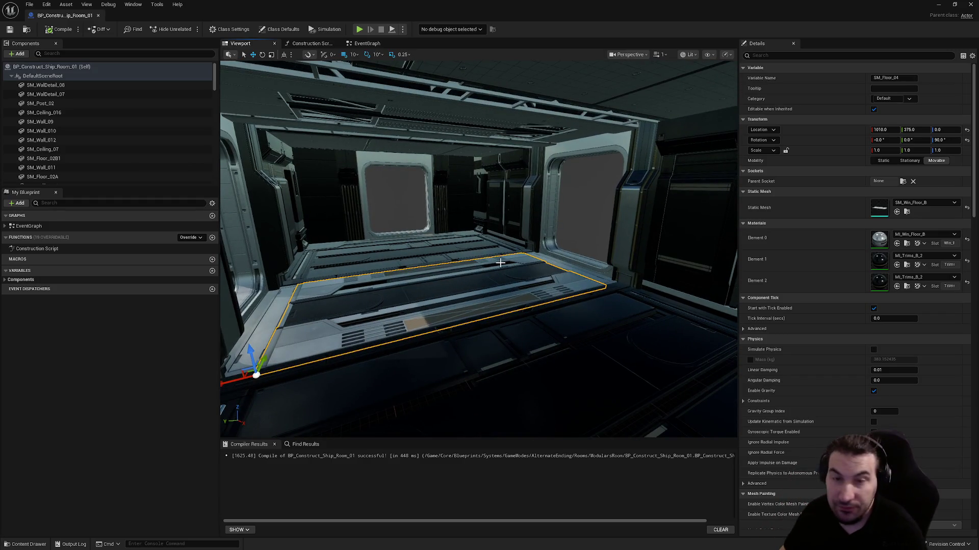
pyautogui.moveTo(527, 248); pyautogui.dragTo(604, 152)
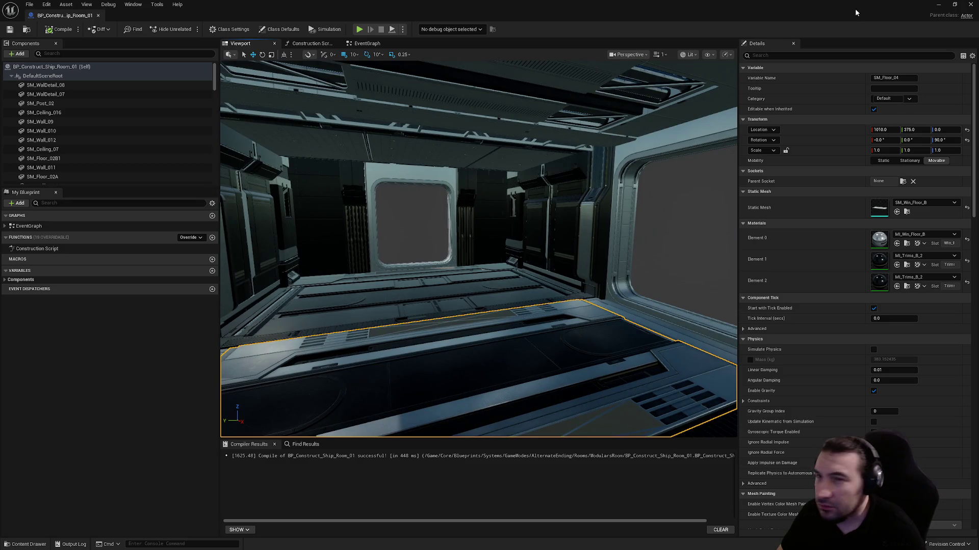
pyautogui.click(973, 5)
pyautogui.doubleClick(316, 455)
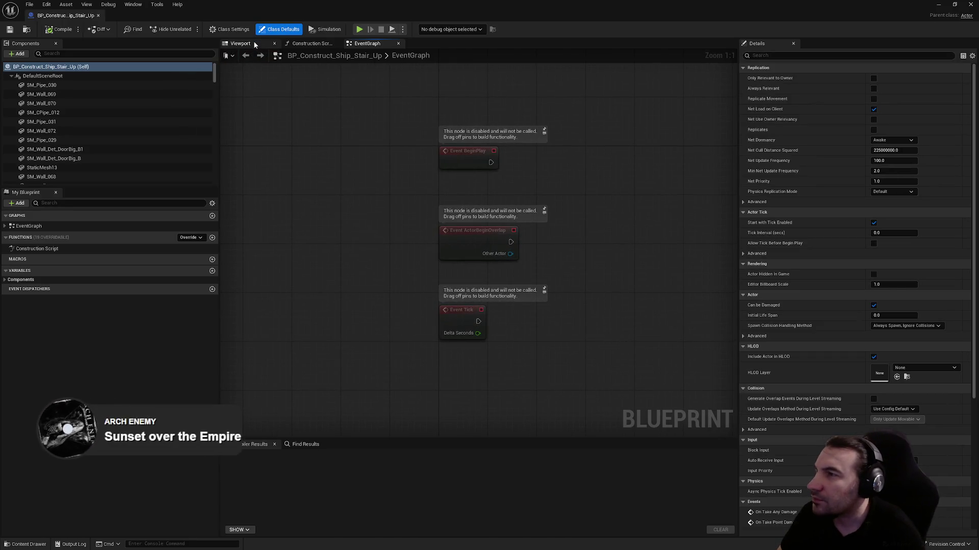
# - Show the Stair_Up blueprint in 3D and select stair room walls, including SM_Wall_035
pyautogui.click(250, 42)
pyautogui.moveTo(277, 86); pyautogui.dragTo(291, 51)
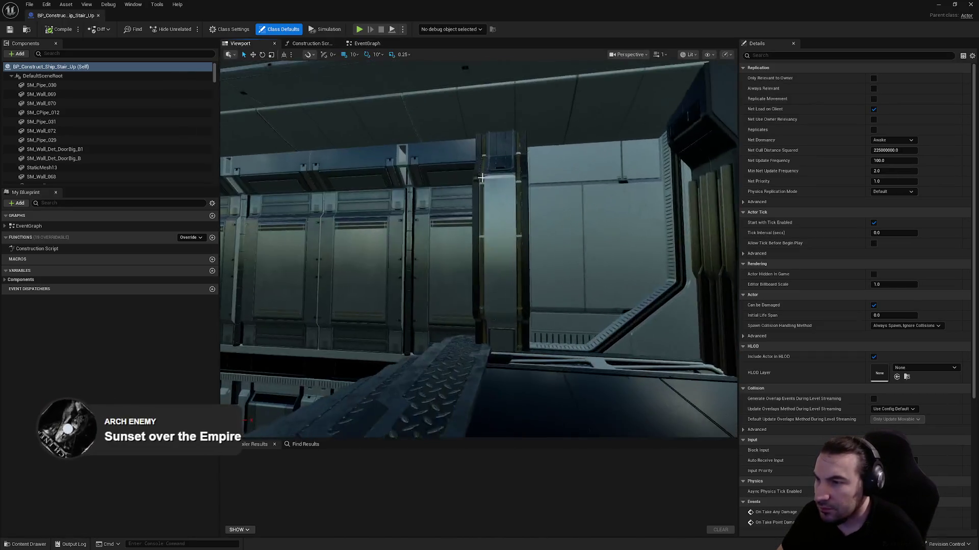
pyautogui.click(519, 206)
pyautogui.keyDown('ctrl'); pyautogui.click(519, 206); pyautogui.keyUp('ctrl')
pyautogui.moveTo(519, 206)
pyautogui.mouseDown()
pyautogui.moveTo(510, 224)
pyautogui.moveTo(502, 204)
pyautogui.mouseUp()
pyautogui.moveTo(374, 235); pyautogui.dragTo(367, 235)
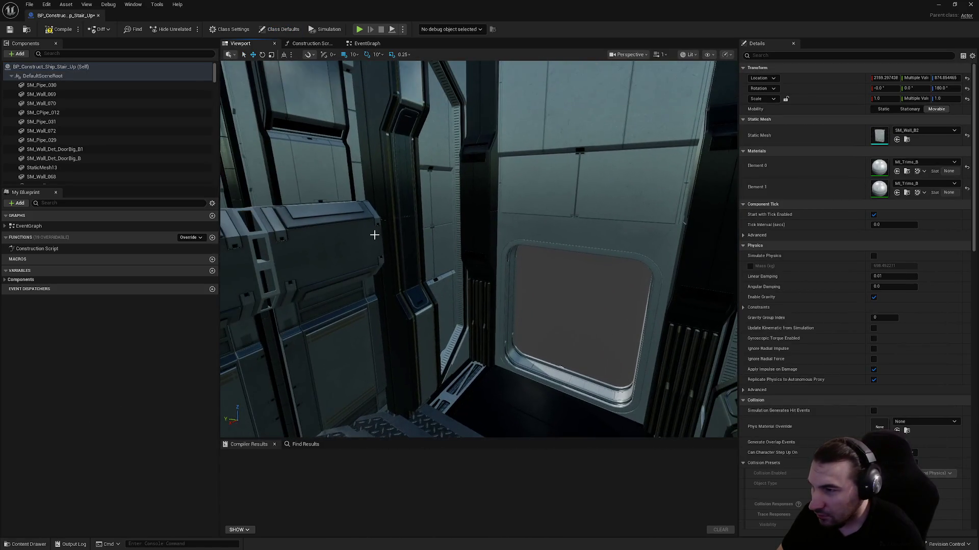
pyautogui.keyDown('ctrl'); pyautogui.click(432, 248); pyautogui.keyUp('ctrl')
pyautogui.moveTo(549, 175)
pyautogui.mouseDown()
pyautogui.moveTo(534, 250)
pyautogui.moveTo(527, 185)
pyautogui.moveTo(443, 290)
pyautogui.moveTo(476, 319)
pyautogui.moveTo(498, 323)
pyautogui.moveTo(531, 303)
pyautogui.moveTo(468, 305)
pyautogui.moveTo(489, 286)
pyautogui.moveTo(505, 298)
pyautogui.moveTo(699, 212)
pyautogui.mouseUp()
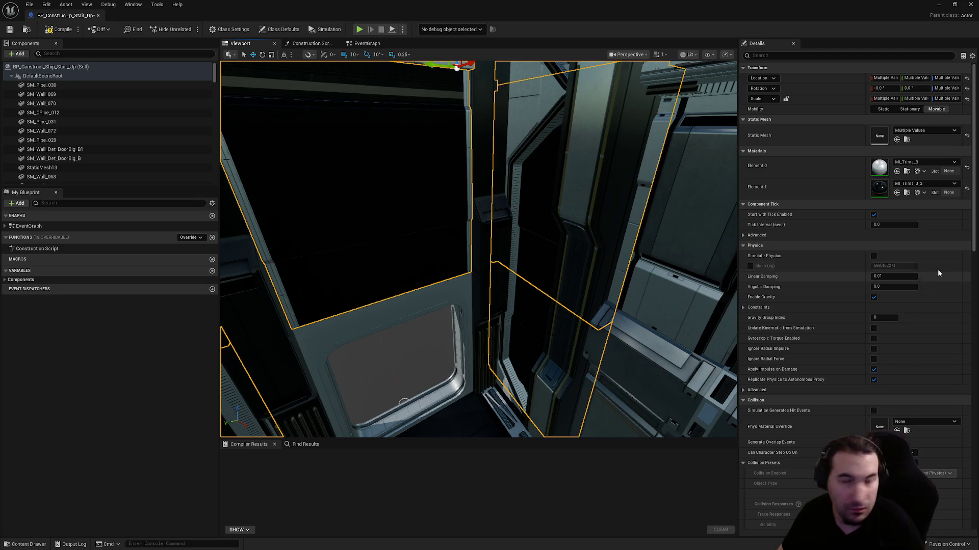
pyautogui.moveTo(478, 249)
pyautogui.mouseDown()
pyautogui.moveTo(510, 254)
pyautogui.moveTo(420, 243)
pyautogui.mouseUp()
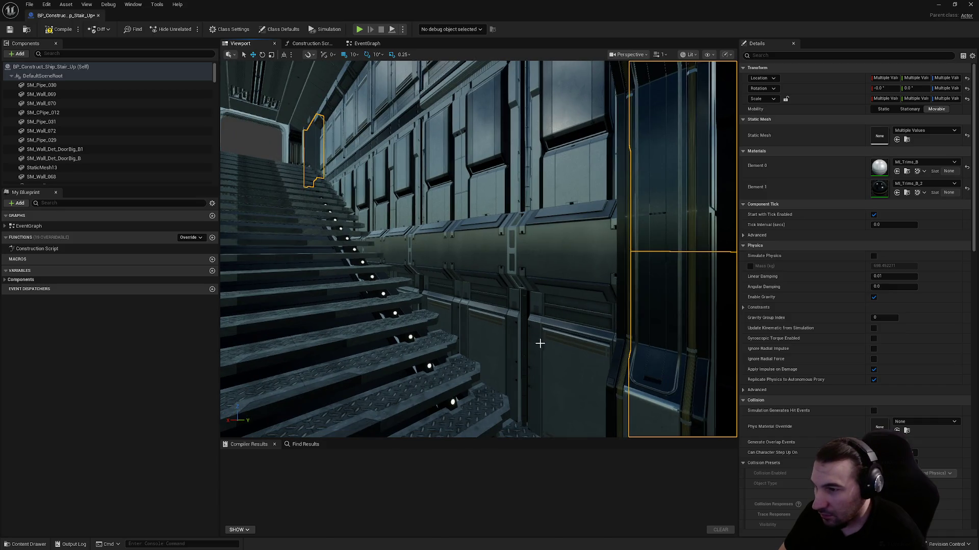
pyautogui.click(561, 348)
pyautogui.moveTo(445, 309); pyautogui.dragTo(542, 251)
# - Add the walls under the stairs to the selection and apply the alternate wall material
pyautogui.moveTo(300, 323); pyautogui.dragTo(294, 275)
pyautogui.click(541, 225)
pyautogui.keyDown('ctrl'); pyautogui.click(642, 254); pyautogui.keyUp('ctrl')
pyautogui.moveTo(643, 253); pyautogui.dragTo(622, 199)
pyautogui.moveTo(550, 192); pyautogui.dragTo(534, 192)
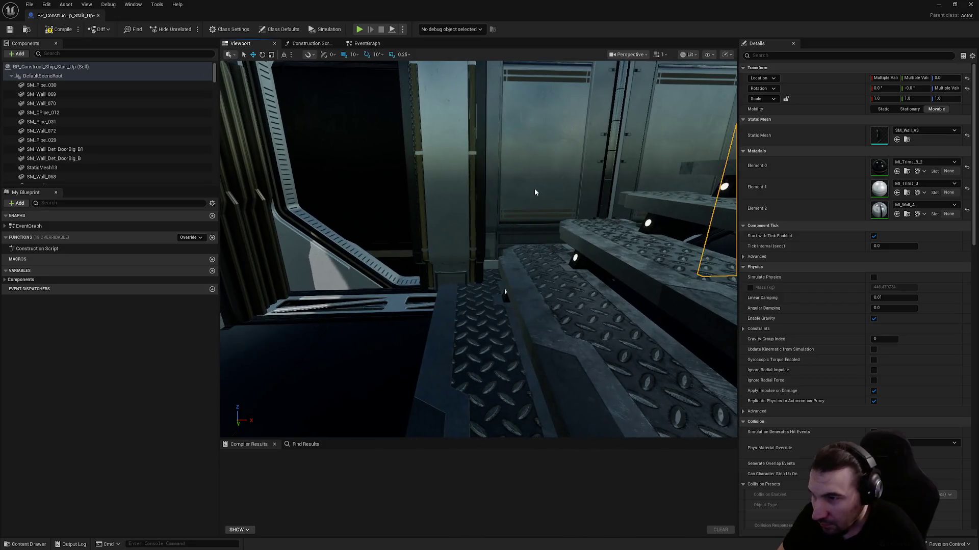
pyautogui.click(908, 206)
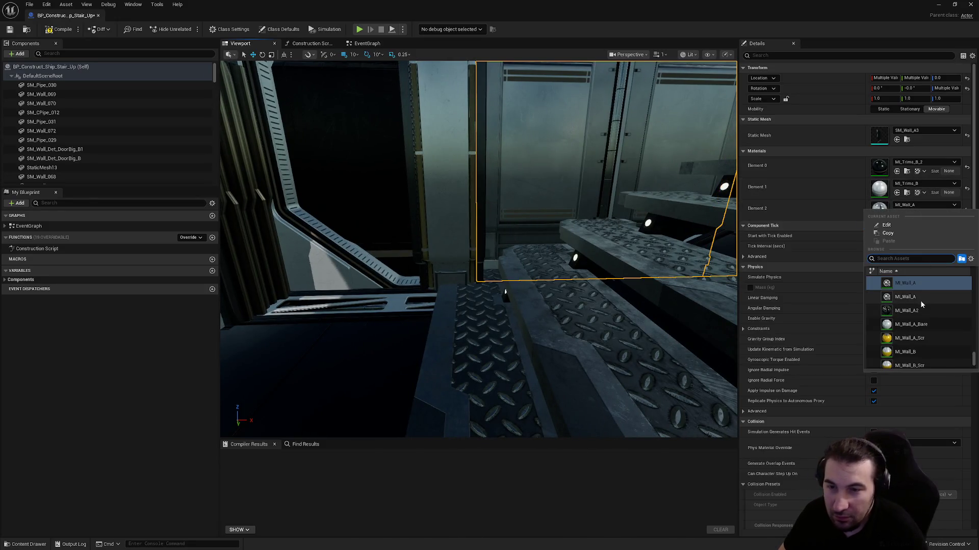
pyautogui.click(920, 301)
# - Give stairwell walls SM_Wall_072, 070, 068 and 069 the MI_Wall_A2 material
pyautogui.moveTo(683, 253); pyautogui.dragTo(657, 214)
pyautogui.moveTo(528, 236)
pyautogui.mouseDown()
pyautogui.moveTo(515, 232)
pyautogui.moveTo(528, 236)
pyautogui.mouseUp()
pyautogui.click(528, 236)
pyautogui.keyDown('ctrl'); pyautogui.click(528, 236); pyautogui.keyUp('ctrl')
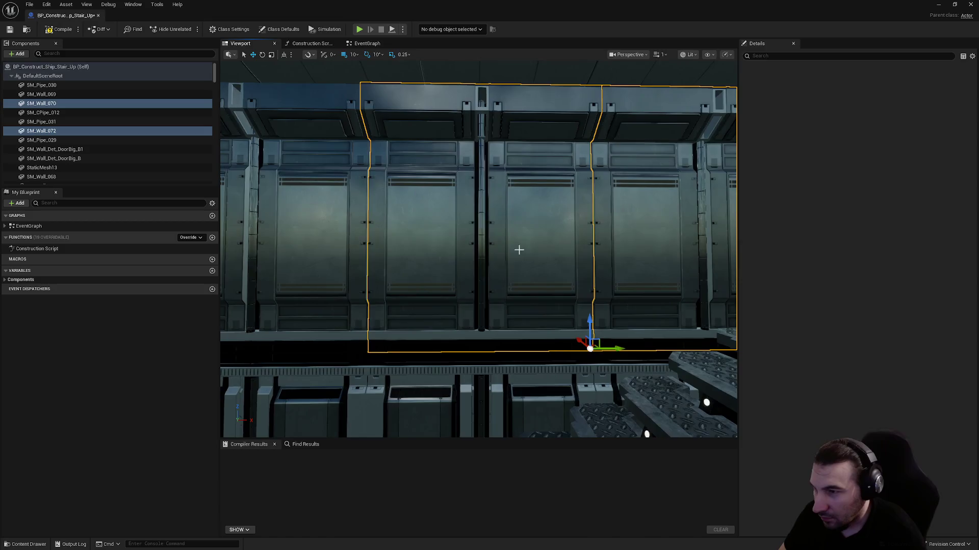
pyautogui.keyDown('ctrl'); pyautogui.click(394, 239); pyautogui.keyUp('ctrl')
pyautogui.moveTo(514, 275)
pyautogui.mouseDown()
pyautogui.moveTo(491, 273)
pyautogui.moveTo(478, 286)
pyautogui.moveTo(513, 286)
pyautogui.mouseUp()
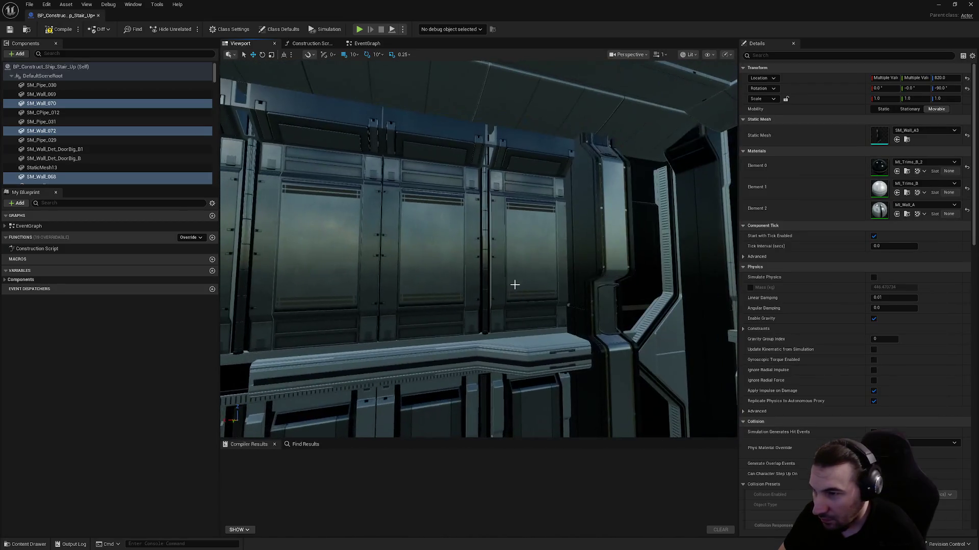
pyautogui.moveTo(353, 288); pyautogui.dragTo(509, 268)
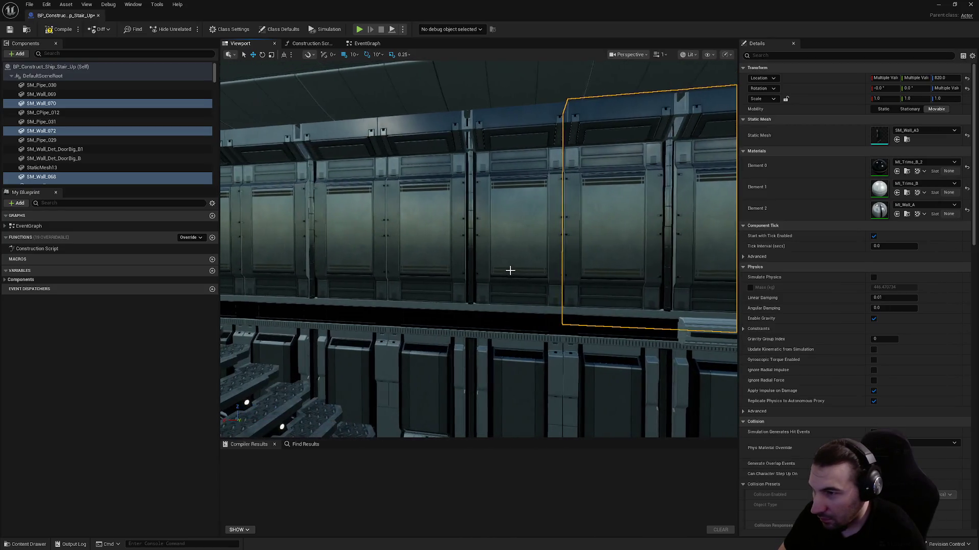
pyautogui.keyDown('ctrl'); pyautogui.click(360, 259); pyautogui.keyUp('ctrl')
pyautogui.moveTo(359, 259); pyautogui.dragTo(465, 279)
pyautogui.click(928, 201)
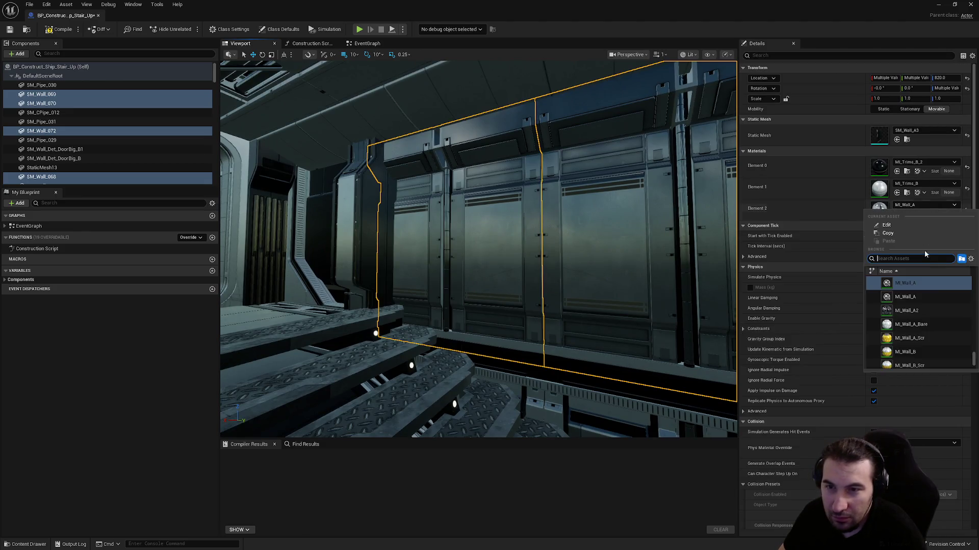
pyautogui.click(928, 307)
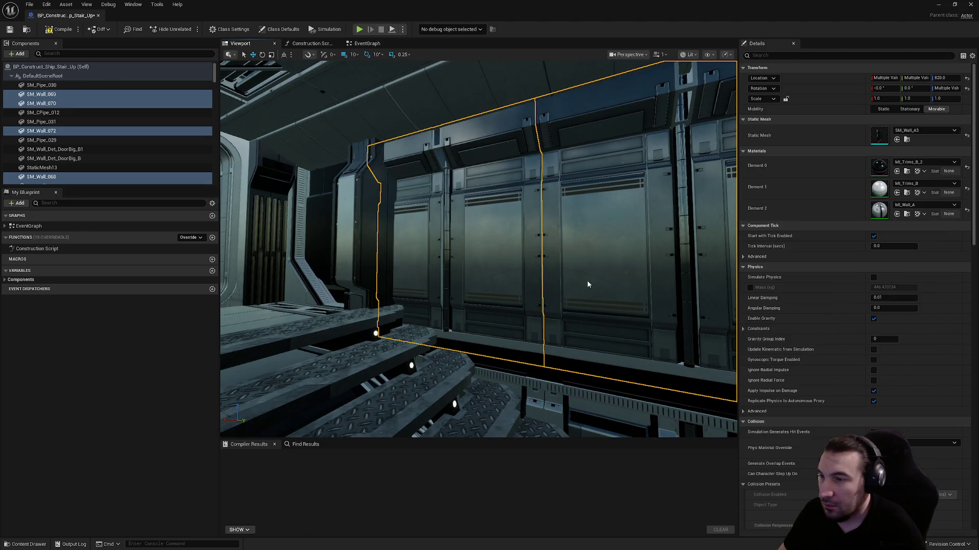
# - Select more stairwell walls and check their trim slot, leaving it unchanged
pyautogui.click(518, 387)
pyautogui.keyDown('ctrl'); pyautogui.click(466, 300); pyautogui.keyUp('ctrl')
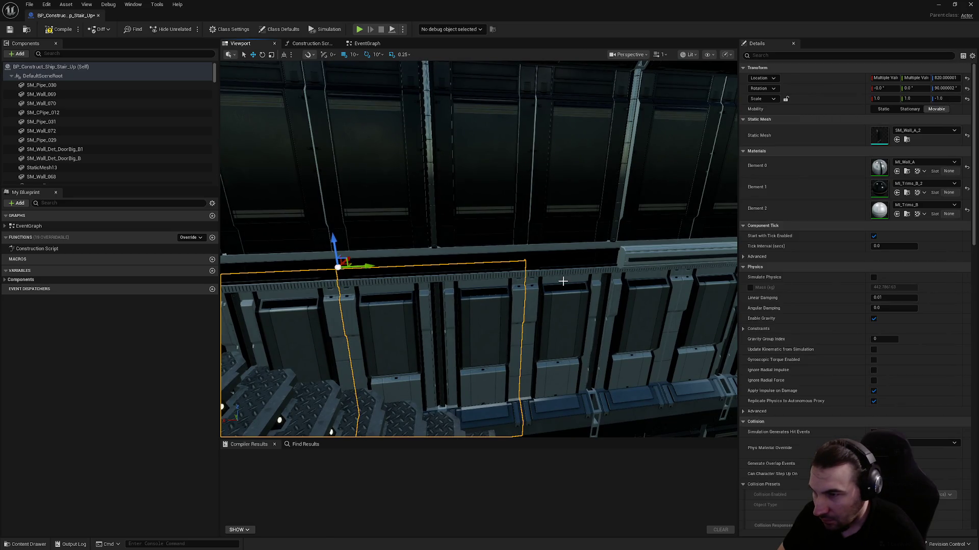
pyautogui.press('Right')
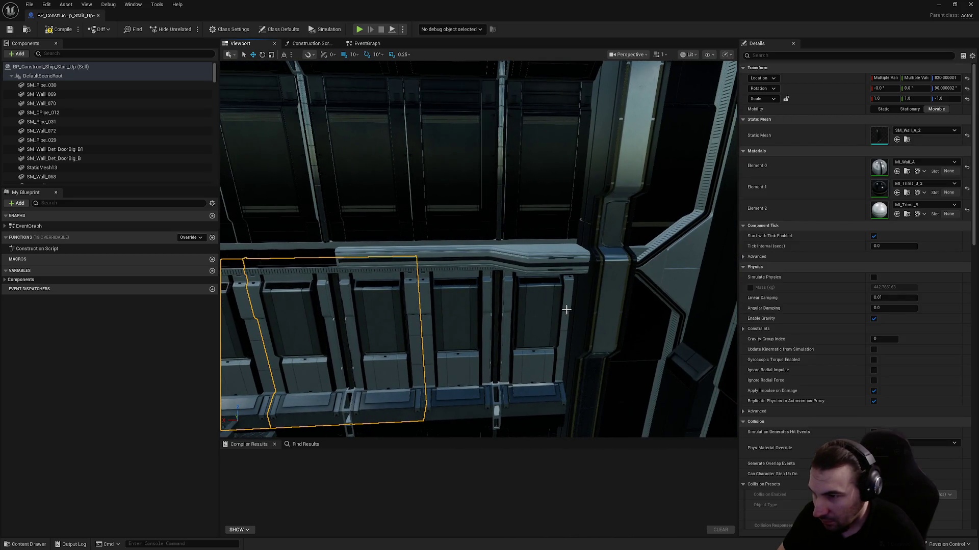
pyautogui.press('Up')
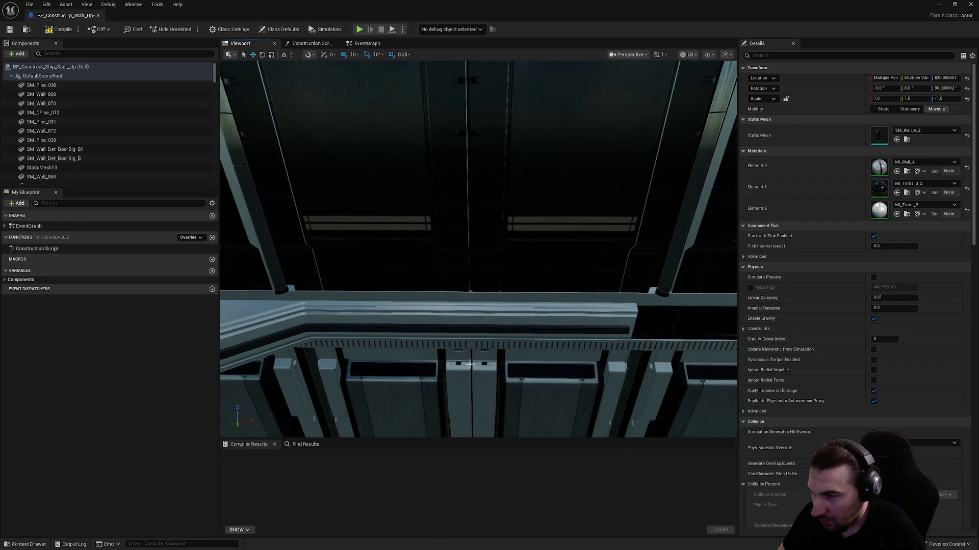
pyautogui.keyDown('ctrl'); pyautogui.click(469, 364); pyautogui.keyUp('ctrl')
pyautogui.press('Down')
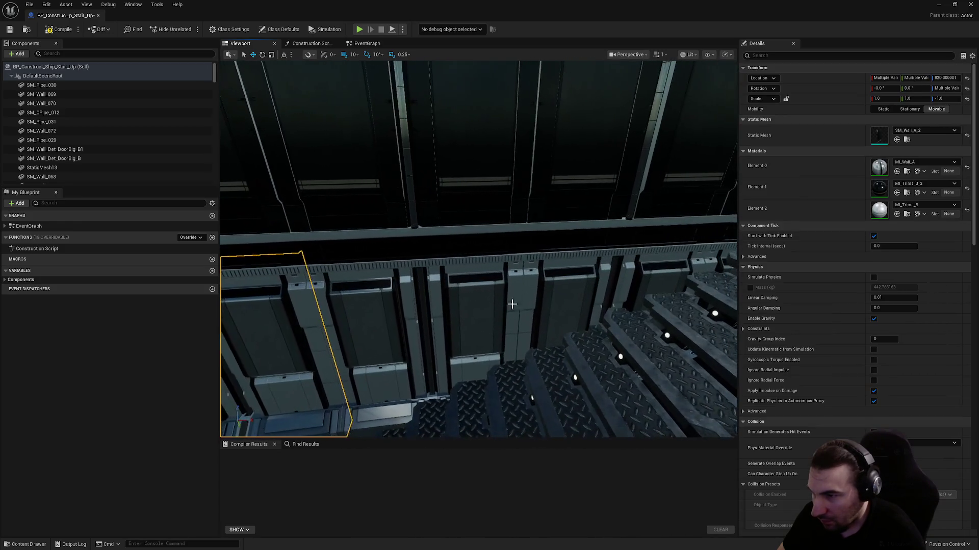
pyautogui.keyDown('ctrl'); pyautogui.click(511, 307); pyautogui.keyUp('ctrl')
pyautogui.keyDown('ctrl'); pyautogui.click(611, 286); pyautogui.keyUp('ctrl')
pyautogui.press('Right')
pyautogui.keyDown('ctrl'); pyautogui.click(541, 259); pyautogui.keyUp('ctrl')
pyautogui.press('f')
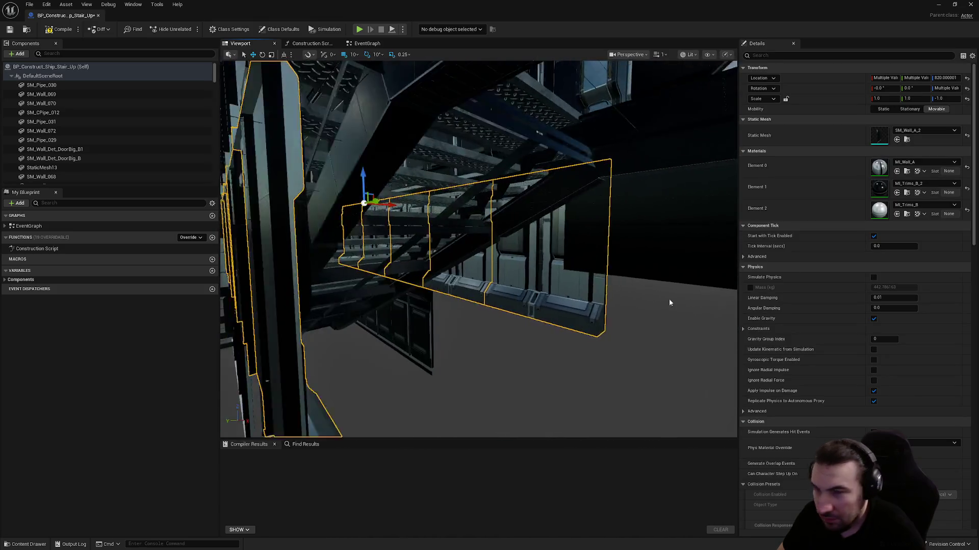
pyautogui.click(940, 205)
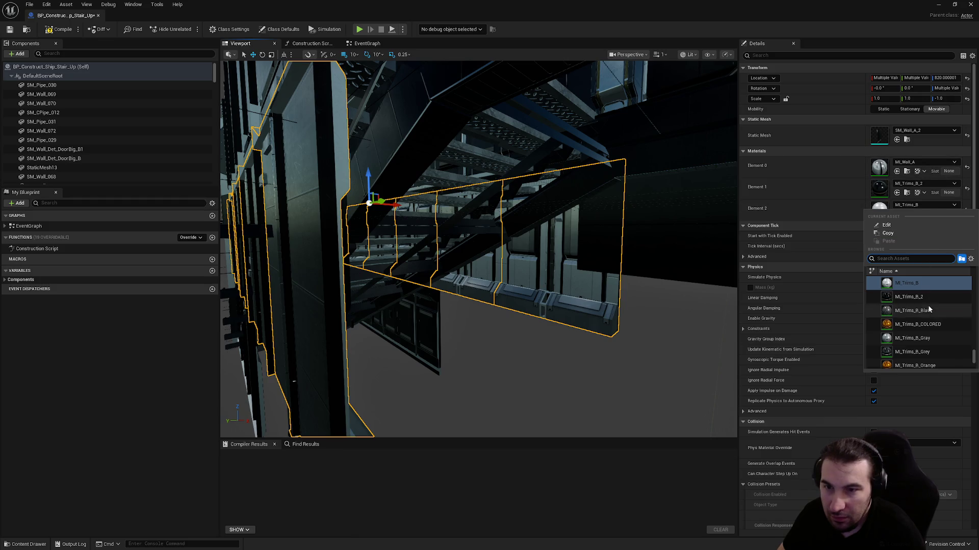
pyautogui.press('Escape')
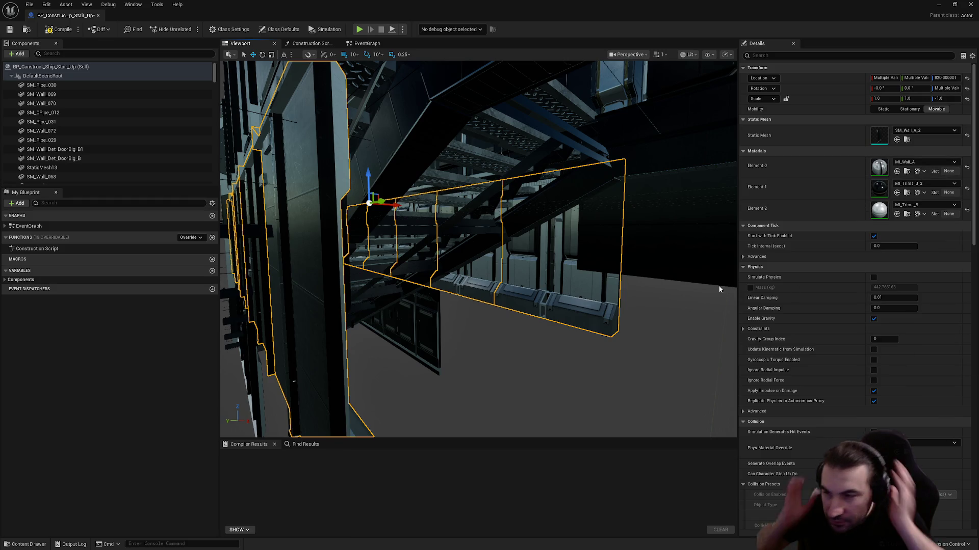
# - Compile and save BP_Construct_Ship_Stair_Up
pyautogui.moveTo(692, 288); pyautogui.dragTo(693, 288)
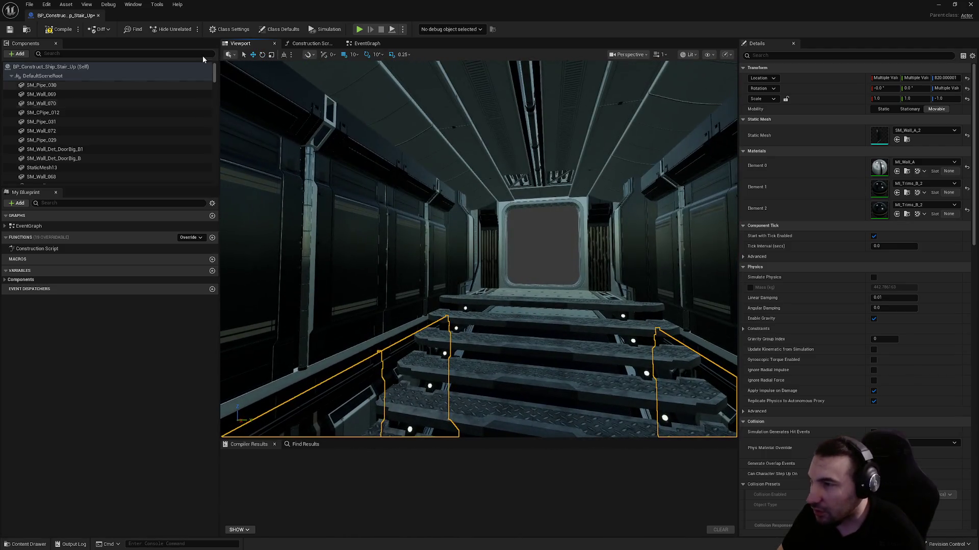
pyautogui.click(59, 29)
pyautogui.click(9, 29)
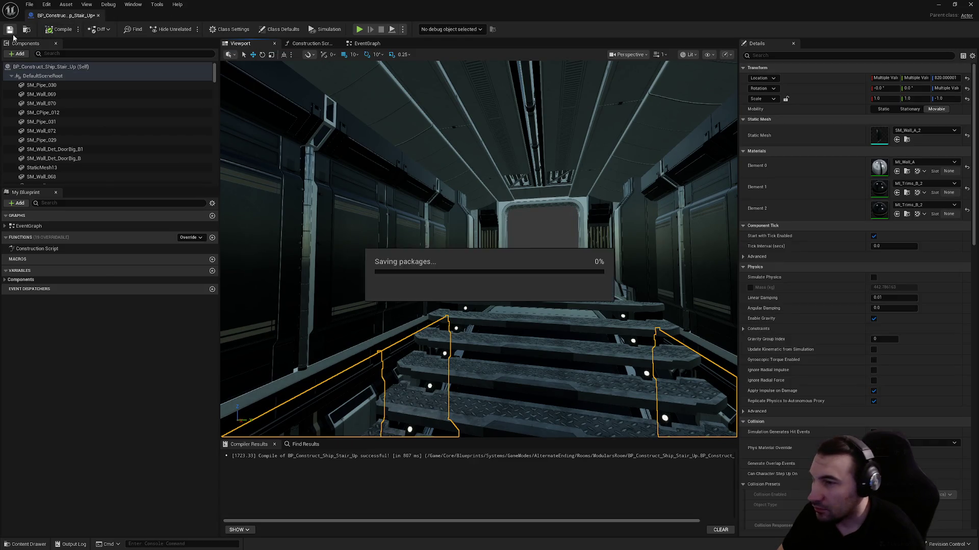
pyautogui.moveTo(693, 288); pyautogui.dragTo(693, 288)
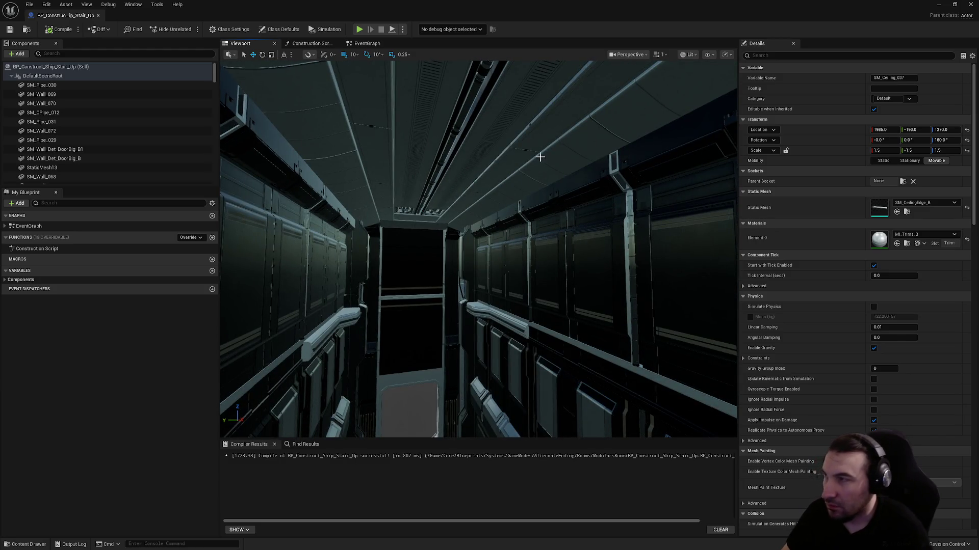
# - Open BP_Construct_Ship_Storage_AE and switch SM_Wall_012 and a second wall's trim to MI_Trims_B_2
pyautogui.doubleClick(356, 453)
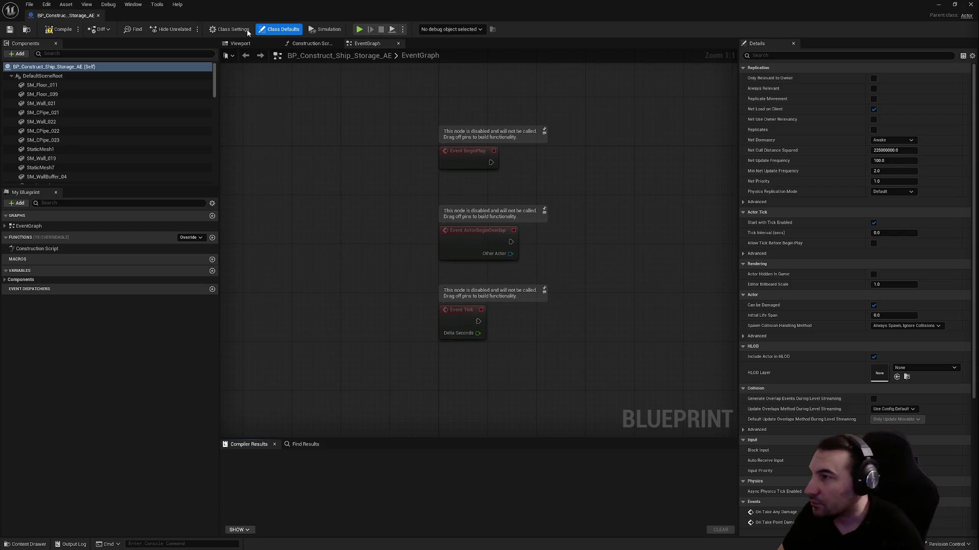
pyautogui.click(246, 45)
pyautogui.moveTo(459, 229); pyautogui.dragTo(603, 203)
pyautogui.click(533, 204)
pyautogui.moveTo(525, 219)
pyautogui.mouseDown()
pyautogui.moveTo(632, 225)
pyautogui.moveTo(510, 240)
pyautogui.mouseUp()
pyautogui.keyDown('ctrl'); pyautogui.click(632, 226); pyautogui.keyUp('ctrl')
pyautogui.click(924, 184)
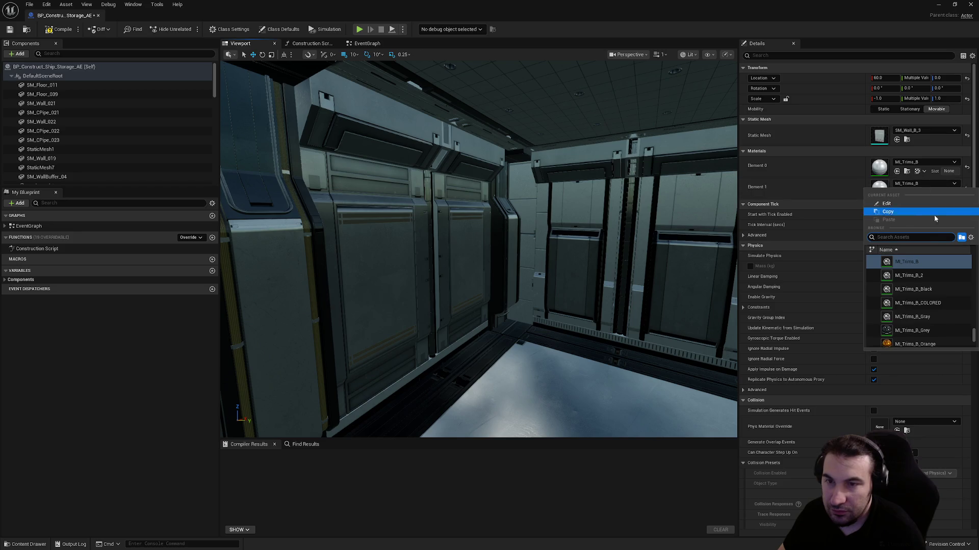
pyautogui.click(917, 266)
# - Keep another wall on MI_Wall_A and set left wall SM_Wall_032's trim to MI_Trims_B_2
pyautogui.click(374, 233)
pyautogui.moveTo(374, 233); pyautogui.dragTo(316, 235)
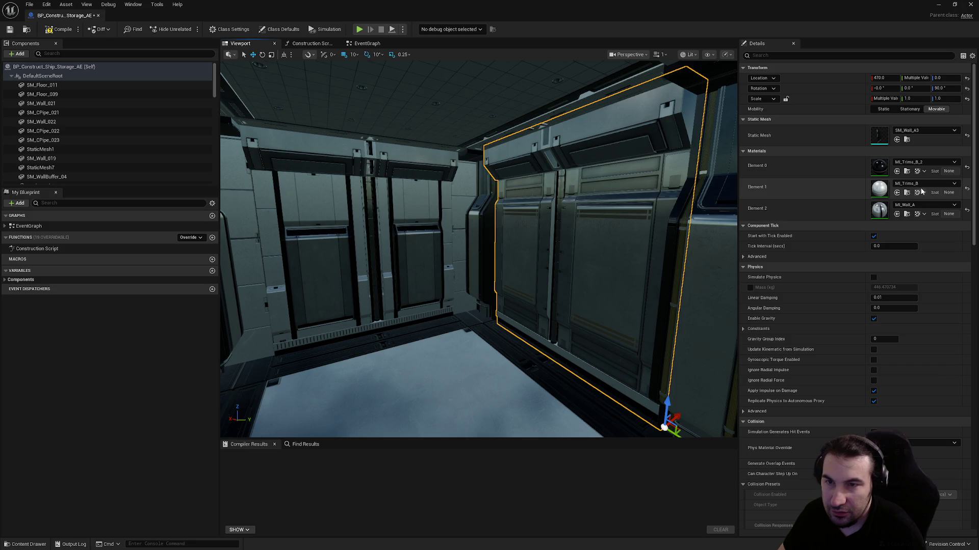
pyautogui.click(916, 206)
pyautogui.click(917, 304)
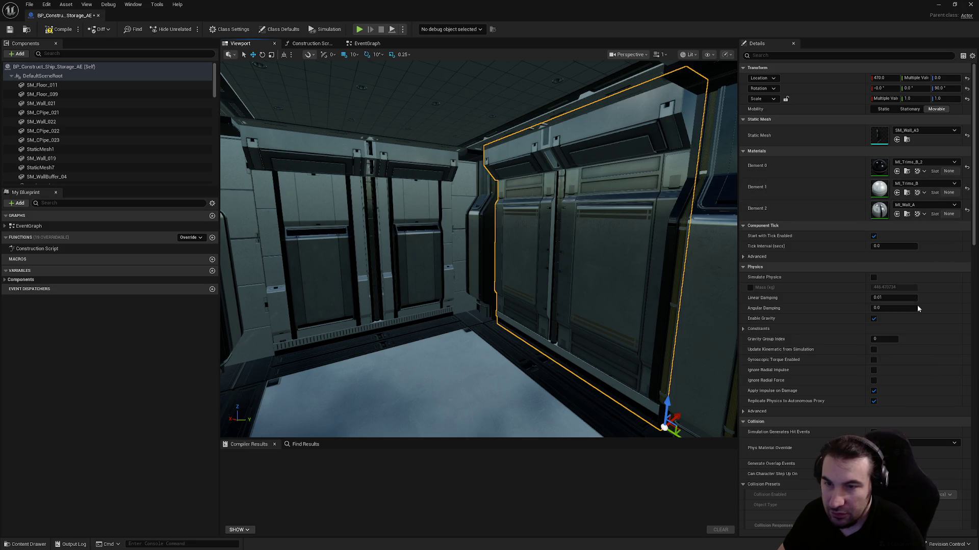
pyautogui.click(394, 203)
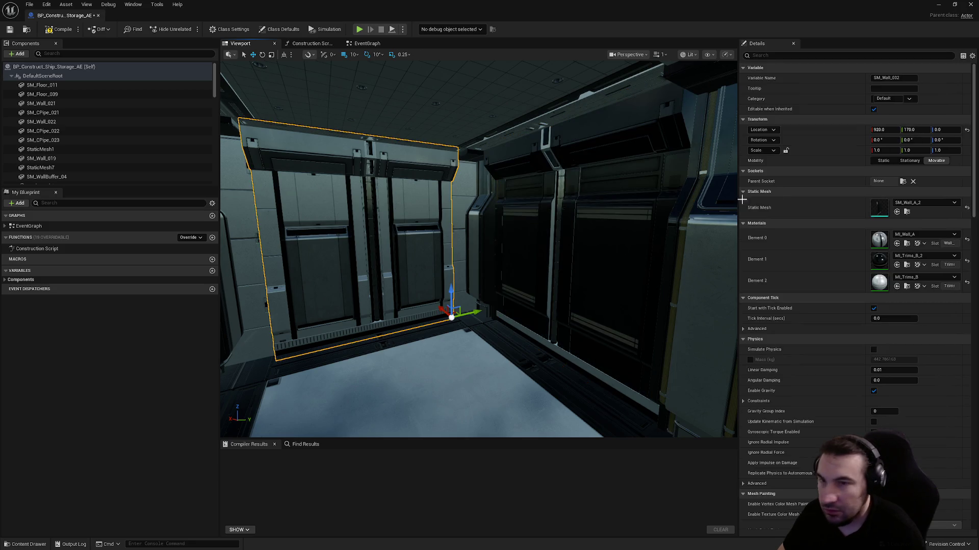
pyautogui.click(923, 277)
pyautogui.click(907, 363)
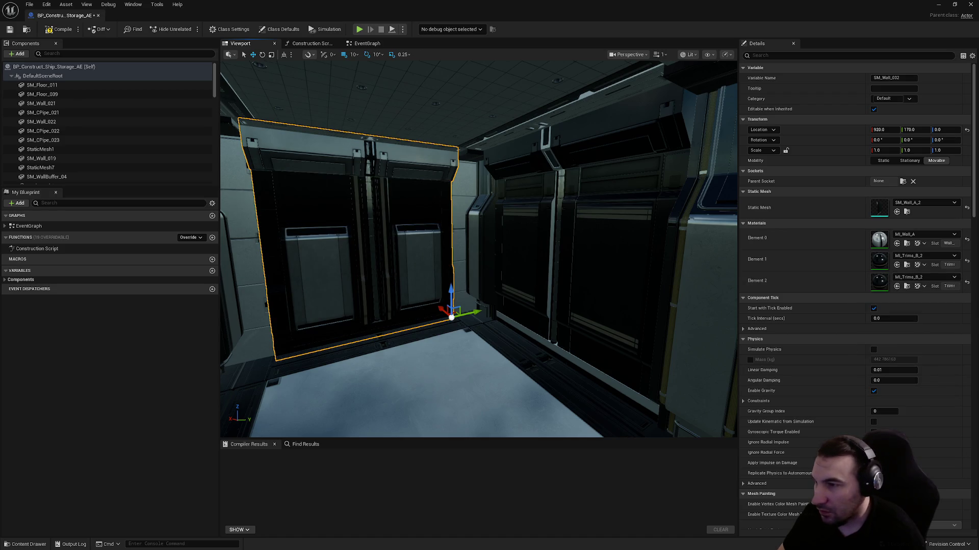
# - Change the trim material on the two pillar walls
pyautogui.click(478, 204)
pyautogui.keyDown('ctrl'); pyautogui.click(441, 219); pyautogui.keyUp('ctrl')
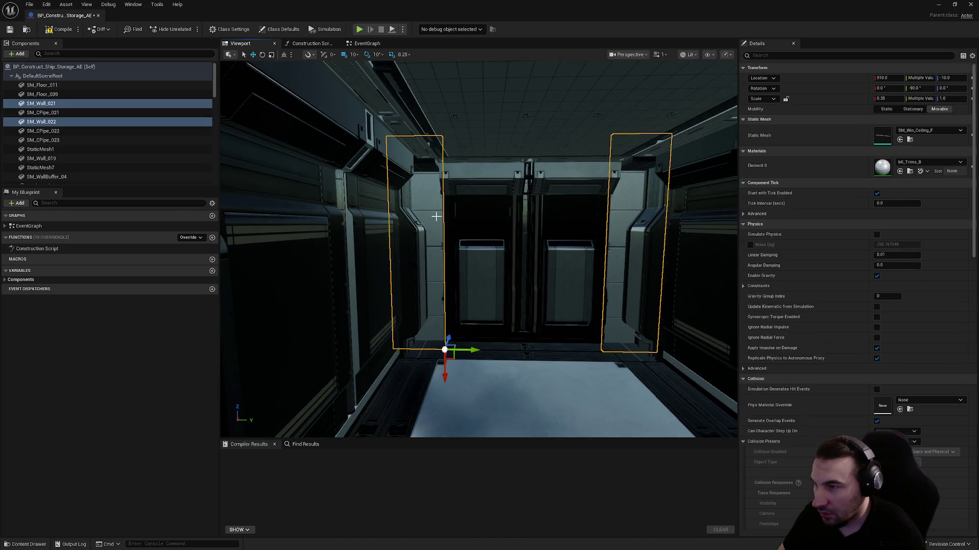
pyautogui.click(923, 162)
pyautogui.click(918, 297)
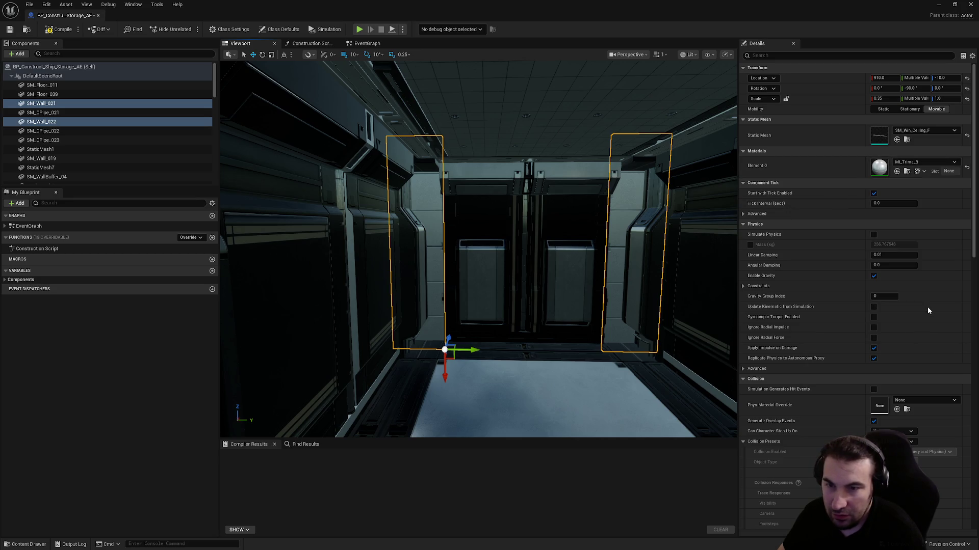
# - Try MI_FloorPanel_A_2 and MI_FloorPanel_A_3 on SM_Floor_014, then revert to MI_FloorPanel_A
pyautogui.moveTo(730, 266)
pyautogui.mouseDown()
pyautogui.moveTo(754, 255)
pyautogui.moveTo(714, 276)
pyautogui.moveTo(704, 296)
pyautogui.mouseUp()
pyautogui.moveTo(559, 249); pyautogui.dragTo(560, 250)
pyautogui.click(560, 250)
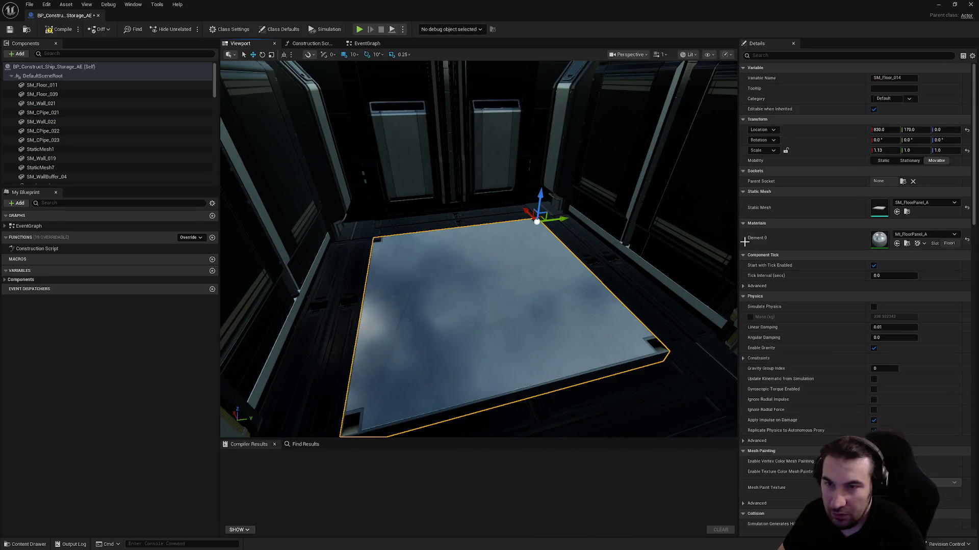
pyautogui.click(924, 236)
pyautogui.click(928, 329)
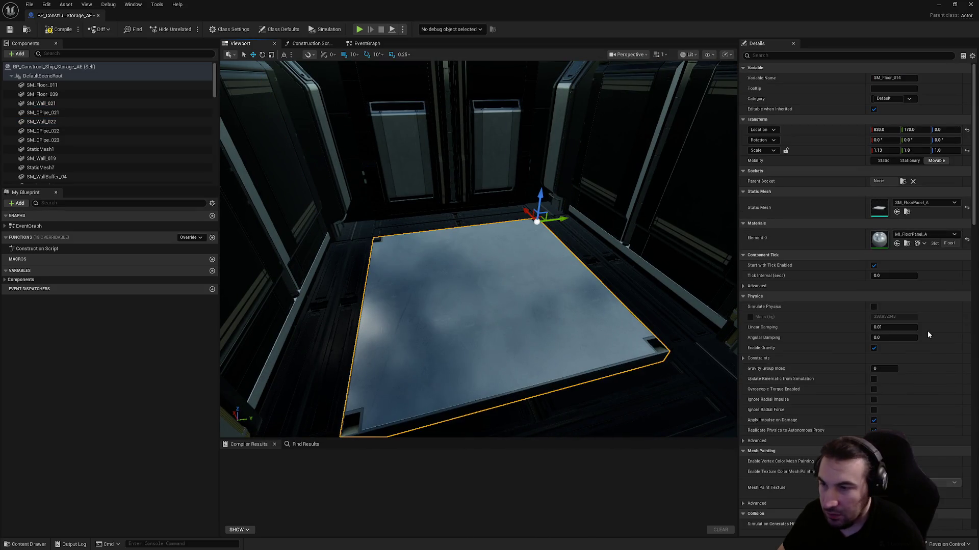
pyautogui.moveTo(517, 182); pyautogui.dragTo(517, 209)
pyautogui.click(924, 234)
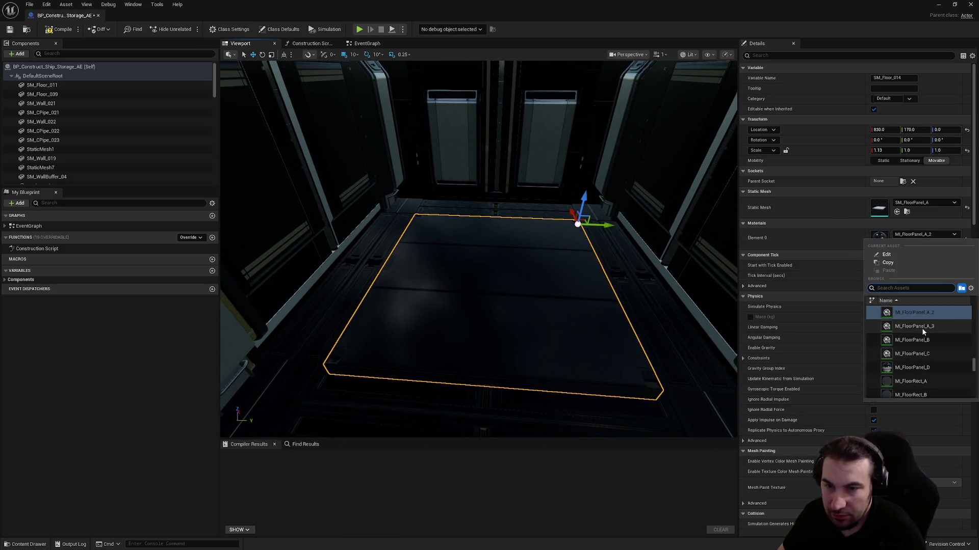
pyautogui.click(920, 329)
pyautogui.click(921, 236)
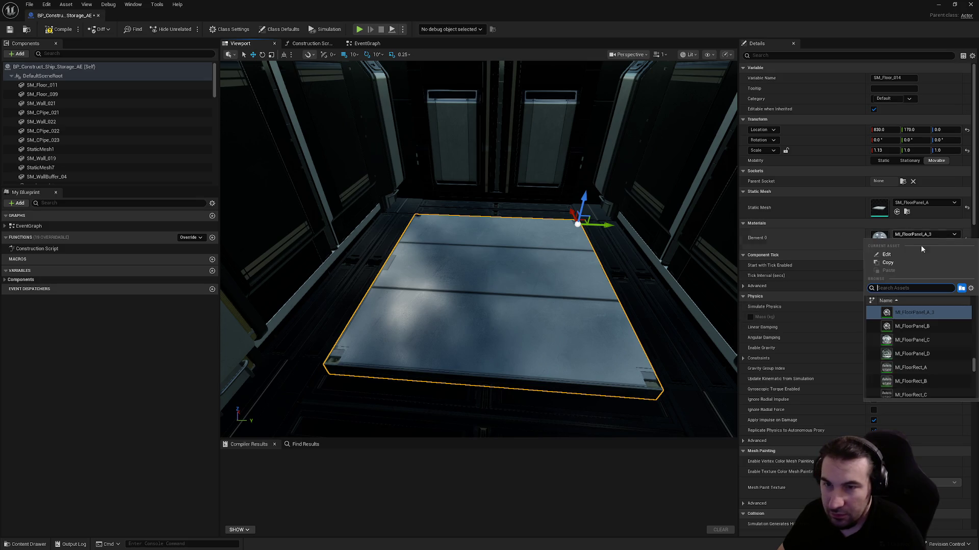
pyautogui.click(939, 310)
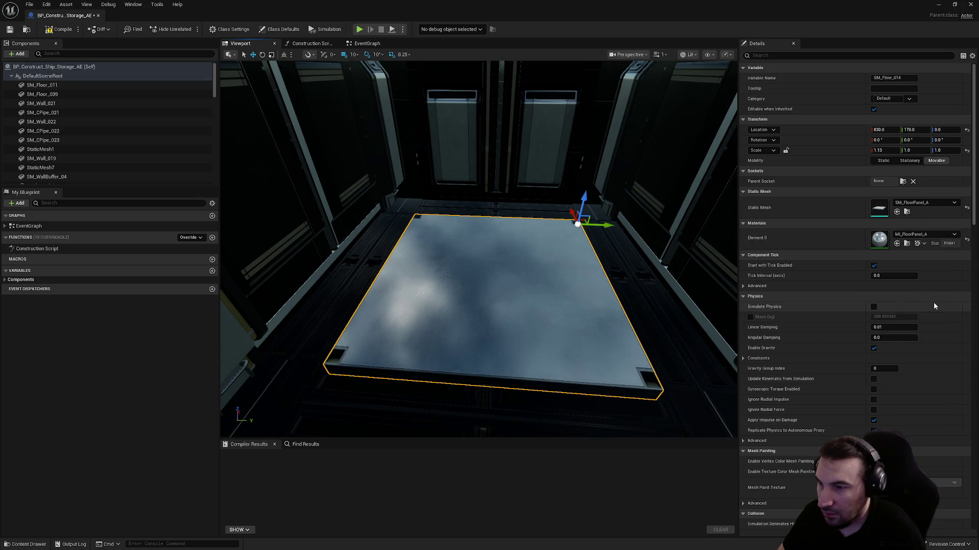
# - Compile and save BP_Construct_Ship_Storage_AE
pyautogui.click(59, 29)
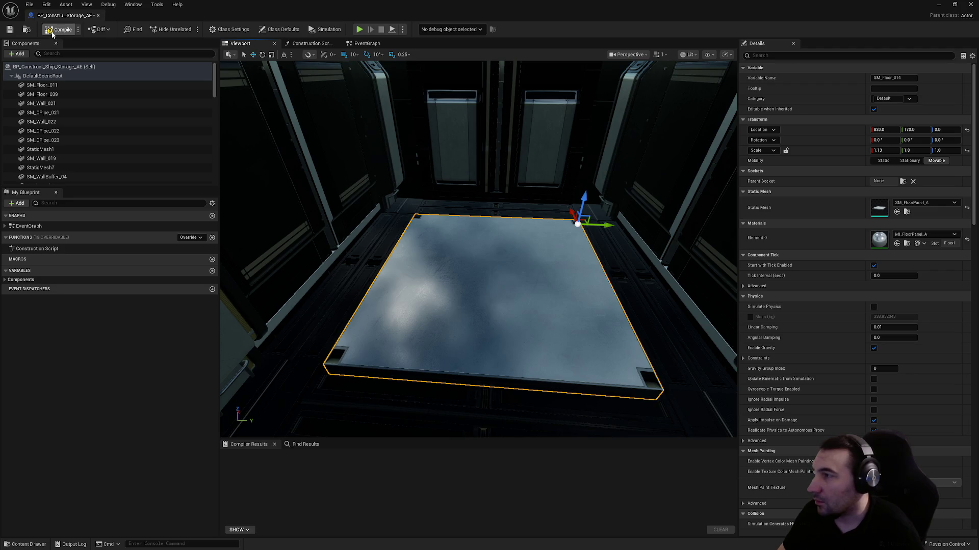
pyautogui.click(10, 29)
pyautogui.scroll(-10, 621, 203)
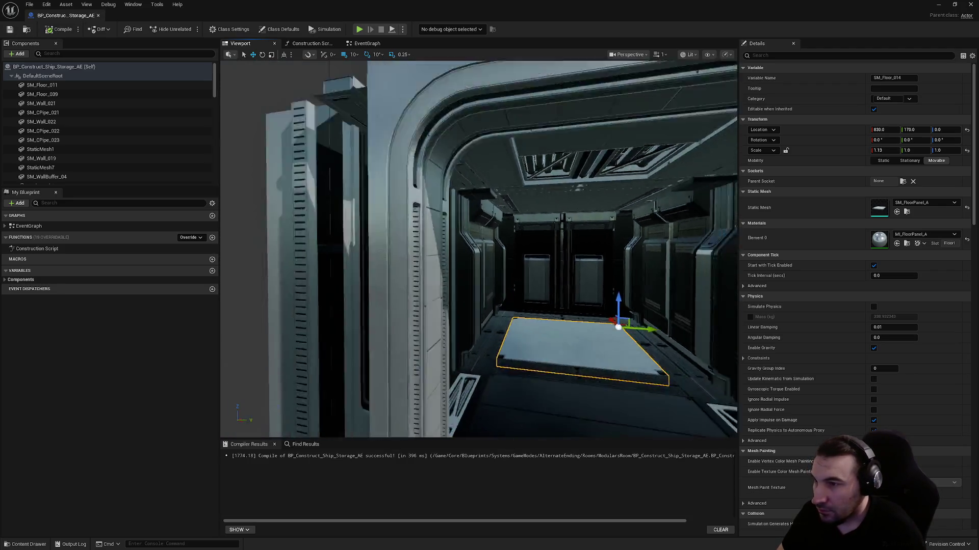
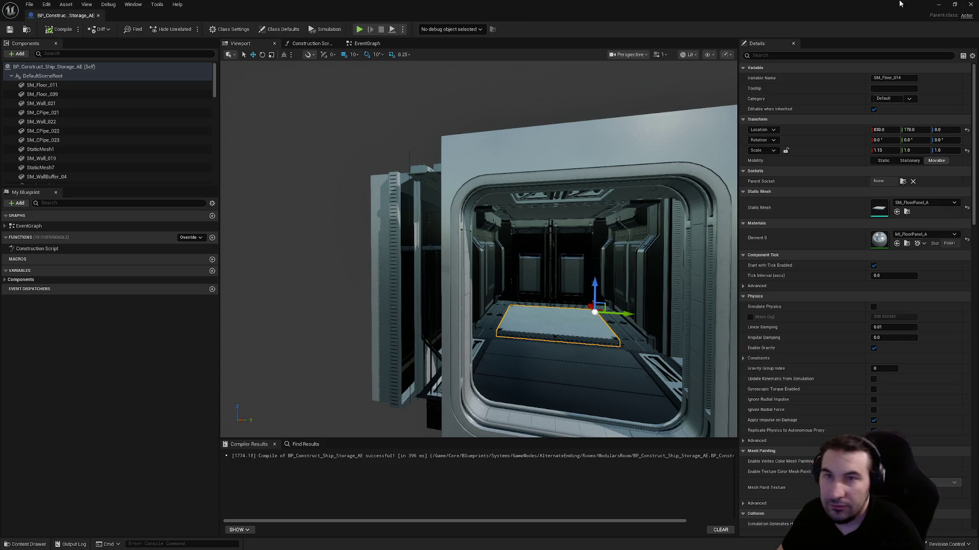
# - Close the Blueprint editor and go to the Content/Core/Maps/MapConstruct folder
pyautogui.click(970, 5)
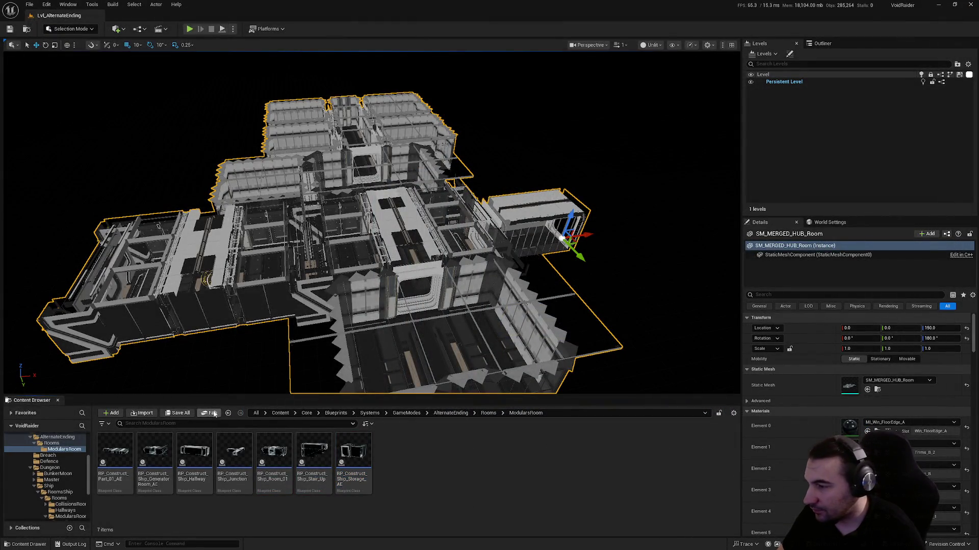
pyautogui.scroll(5, 46, 474)
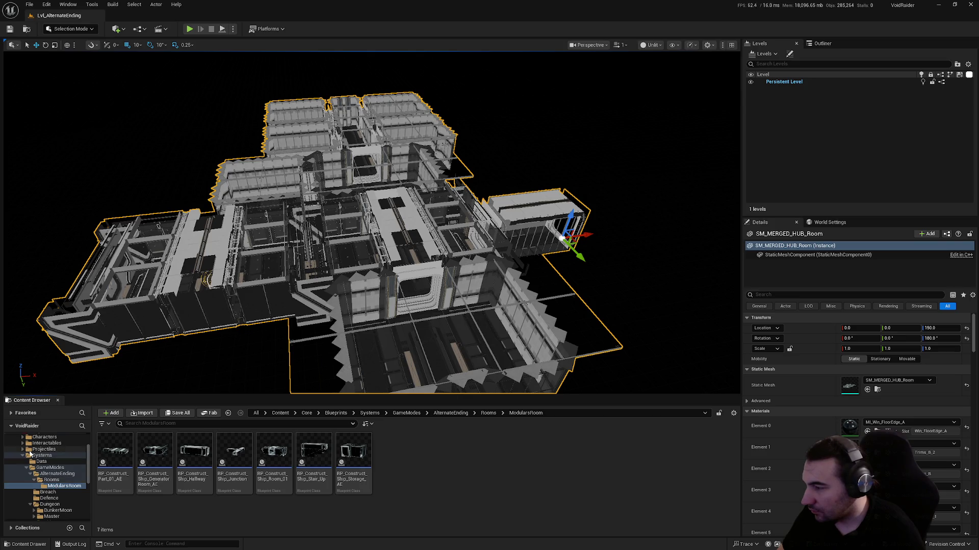
pyautogui.keyDown('ctrl'); pyautogui.click(43, 474); pyautogui.keyUp('ctrl')
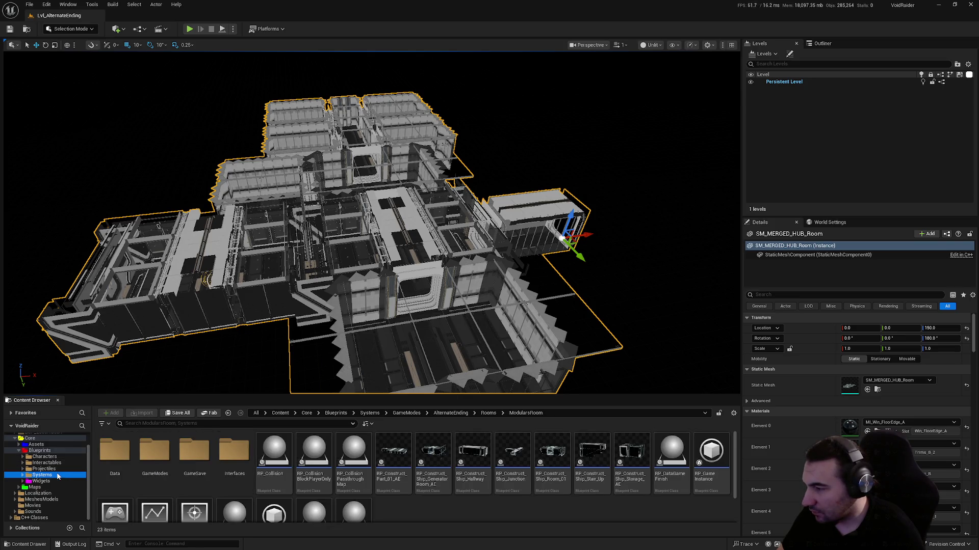
pyautogui.click(34, 488)
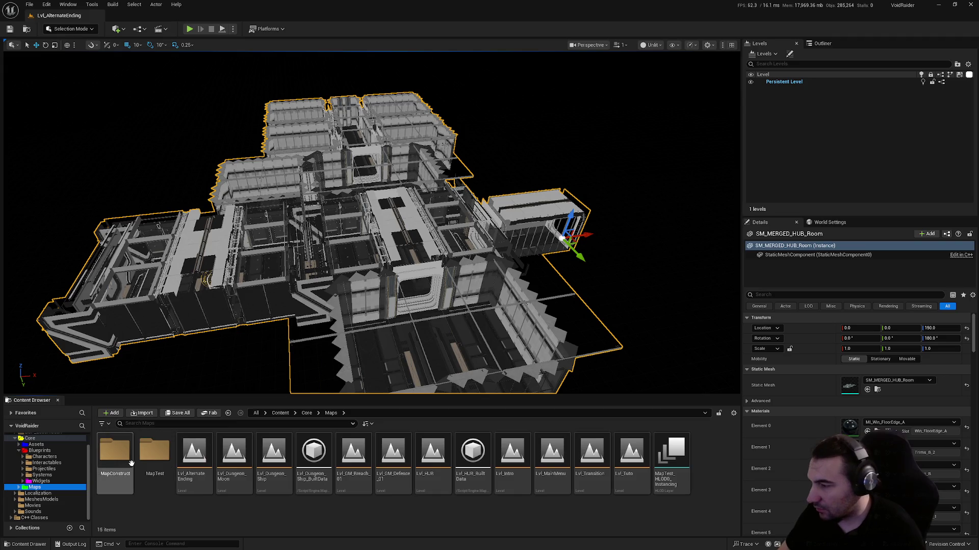
pyautogui.doubleClick(130, 463)
# - Duplicate Map_Construct_Ship and rename the copy Map_Construct_AE
pyautogui.click(159, 475)
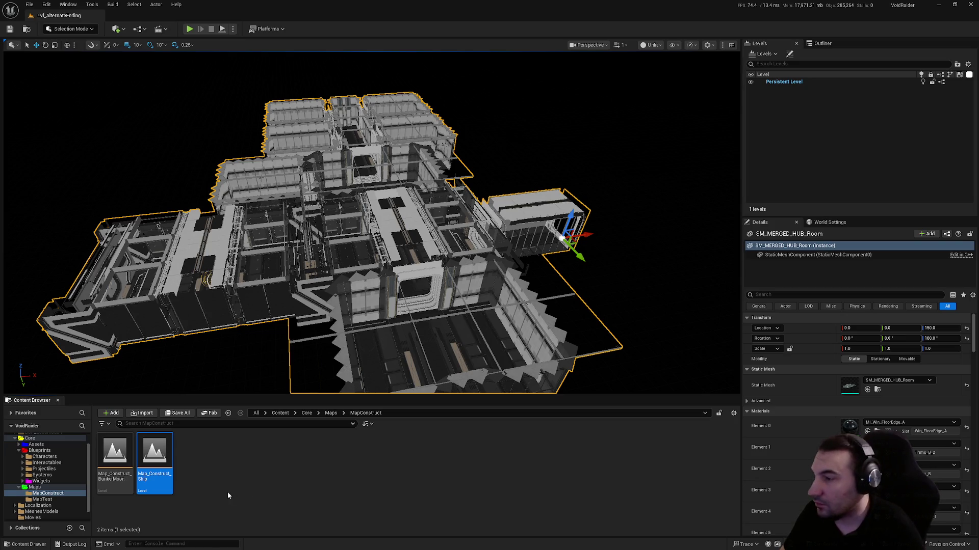
pyautogui.hotkey('ctrl', 'd')
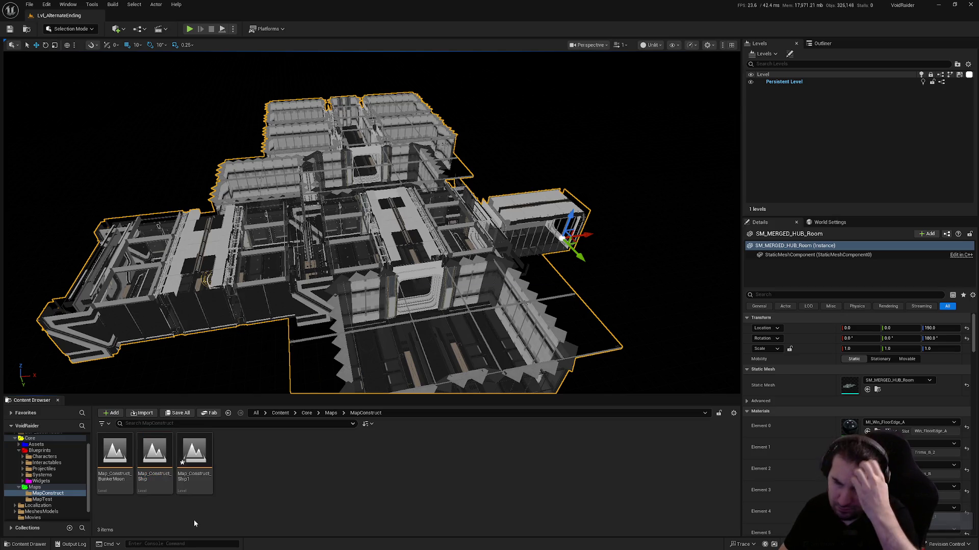
pyautogui.click(196, 487)
pyautogui.press('F2')
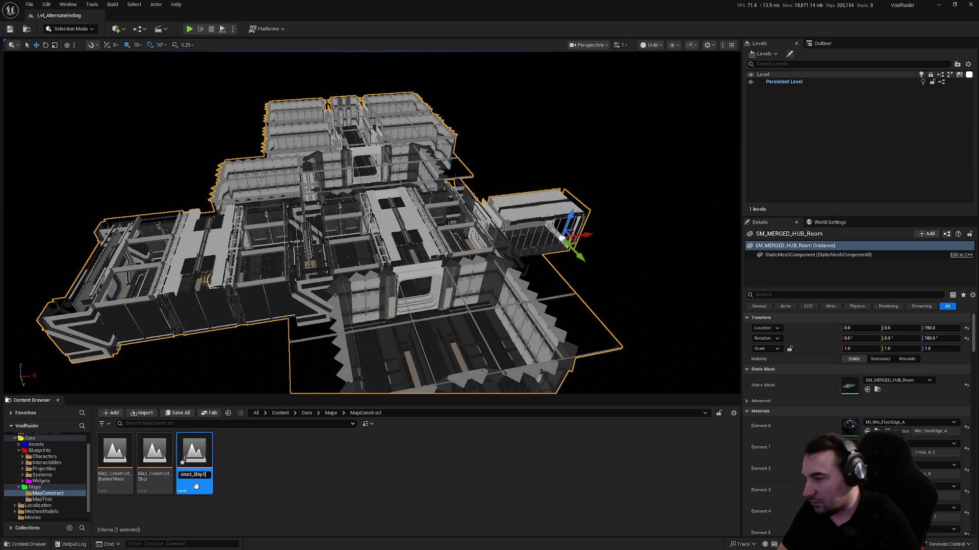
pyautogui.press('BackSpace')
pyautogui.press('BackSpace')
pyautogui.press('BackSpace')
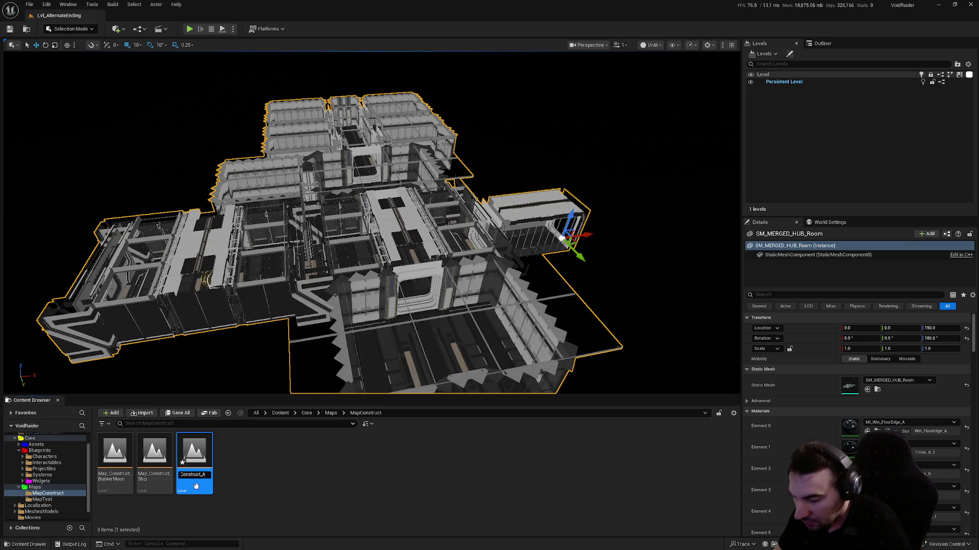
pyautogui.write('E')
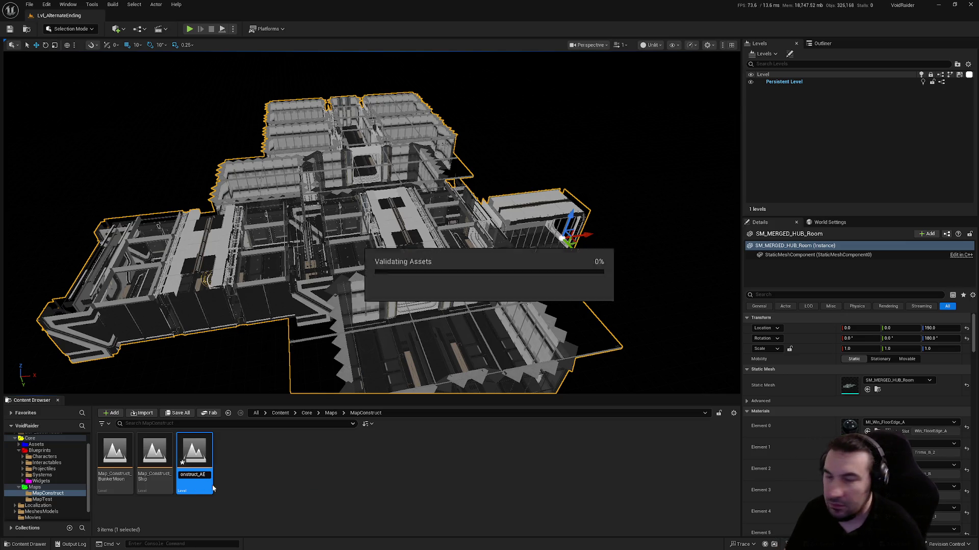
pyautogui.press('Return')
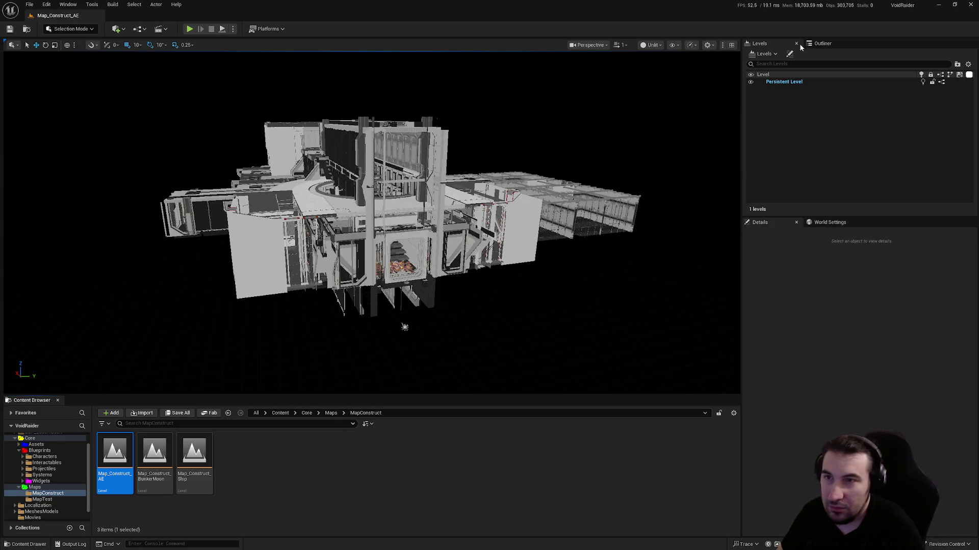
# - Delete the 22 old construct actors from the level via the Outliner
pyautogui.click(823, 44)
pyautogui.click(862, 92)
pyautogui.scroll(-3, 856, 143)
pyautogui.keyDown('shift'); pyautogui.click(836, 169); pyautogui.keyUp('shift')
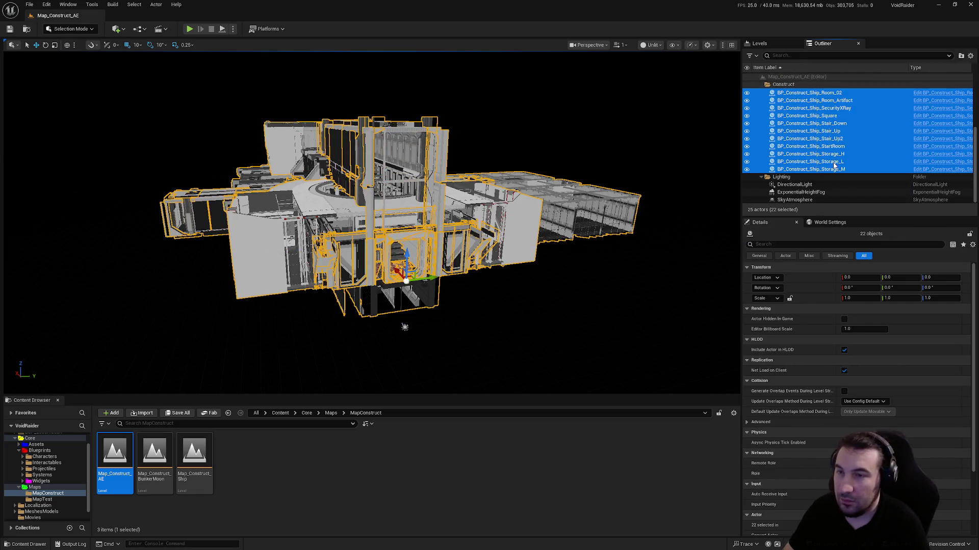
pyautogui.press('Delete')
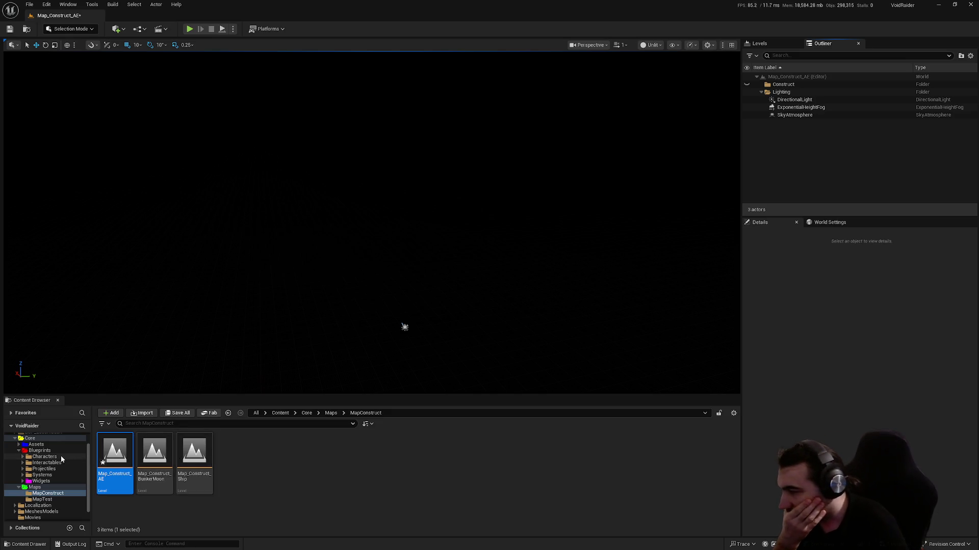
# - Place the seven blueprints from GameModes/AlternateEnding/Rooms/ModularsRoom into the level
pyautogui.click(42, 475)
pyautogui.click(169, 455)
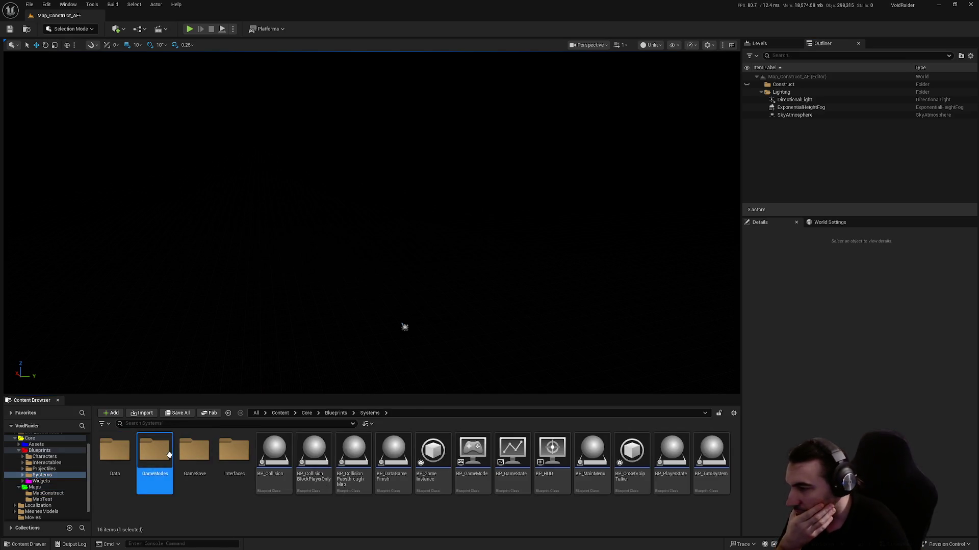
pyautogui.doubleClick(169, 455)
pyautogui.doubleClick(132, 462)
pyautogui.doubleClick(116, 455)
pyautogui.doubleClick(115, 454)
pyautogui.keyDown('shift'); pyautogui.click(337, 457); pyautogui.keyUp('shift')
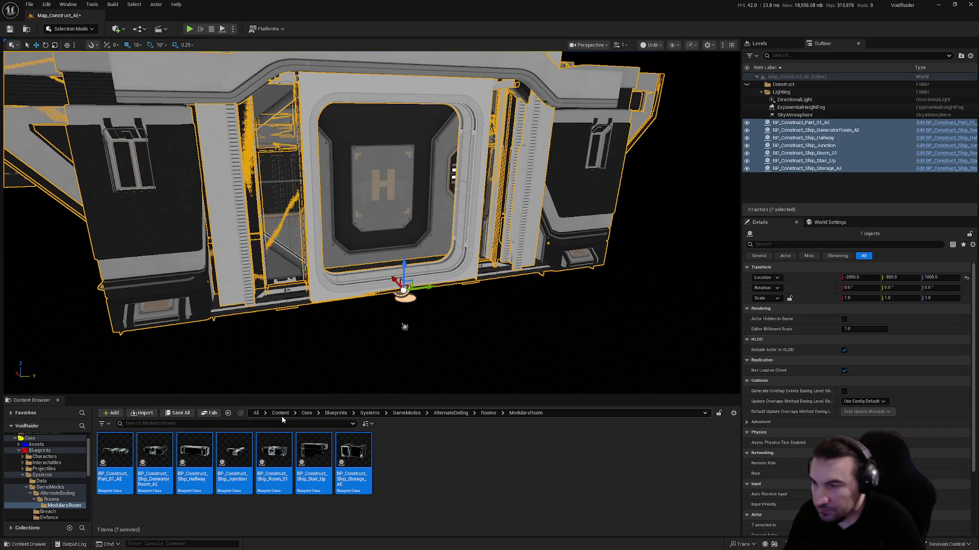
# - Set the placed rooms' Location to X 0, Y 0, Z 0
pyautogui.click(860, 277)
pyautogui.write('0')
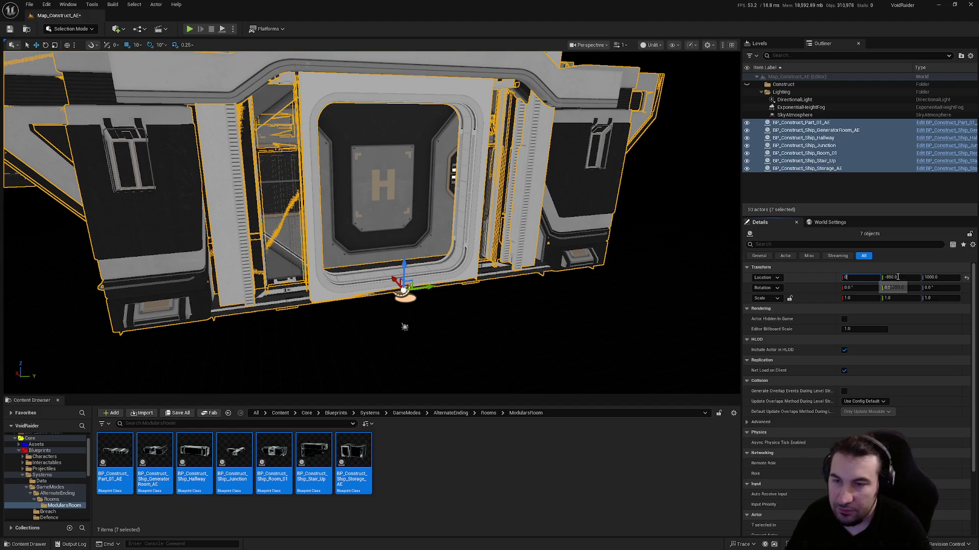
pyautogui.click(898, 277)
pyautogui.write('0')
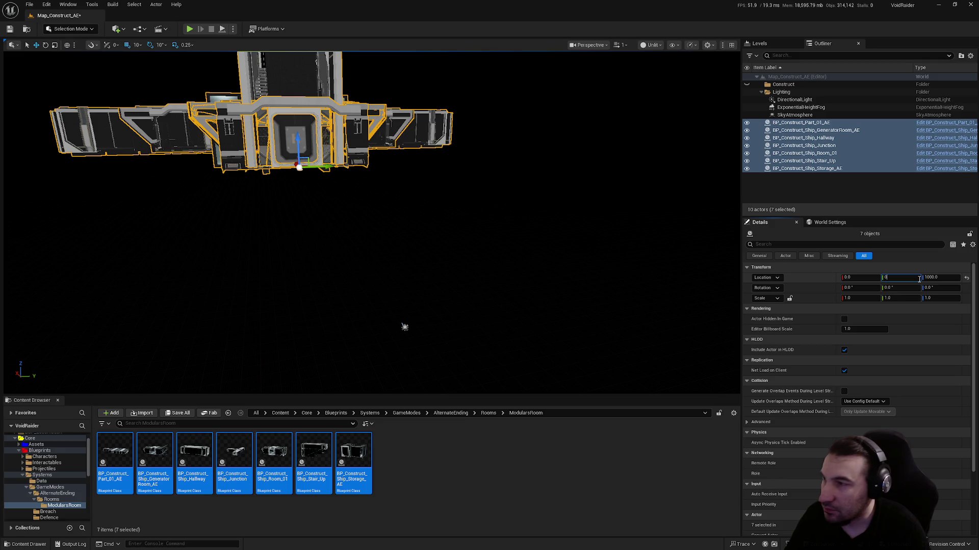
pyautogui.click(931, 277)
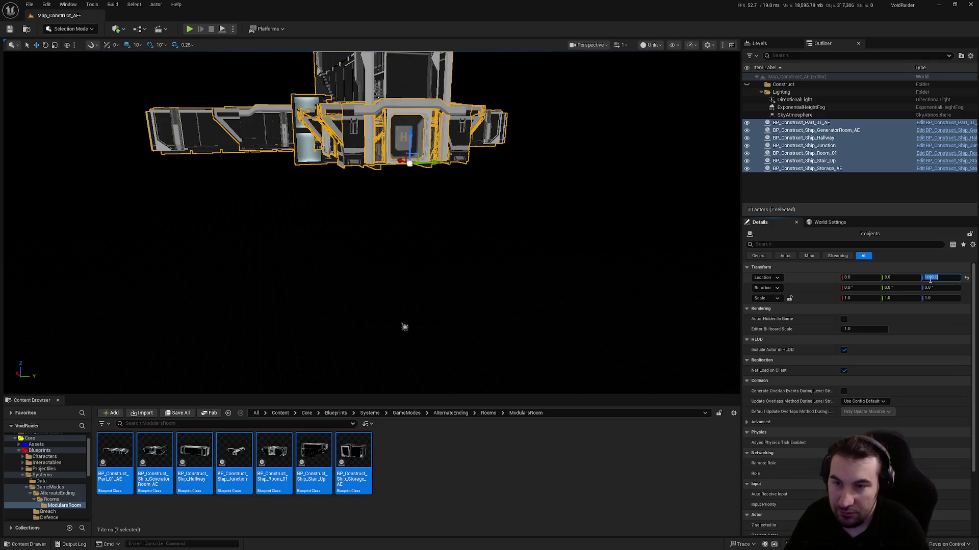
pyautogui.write('0')
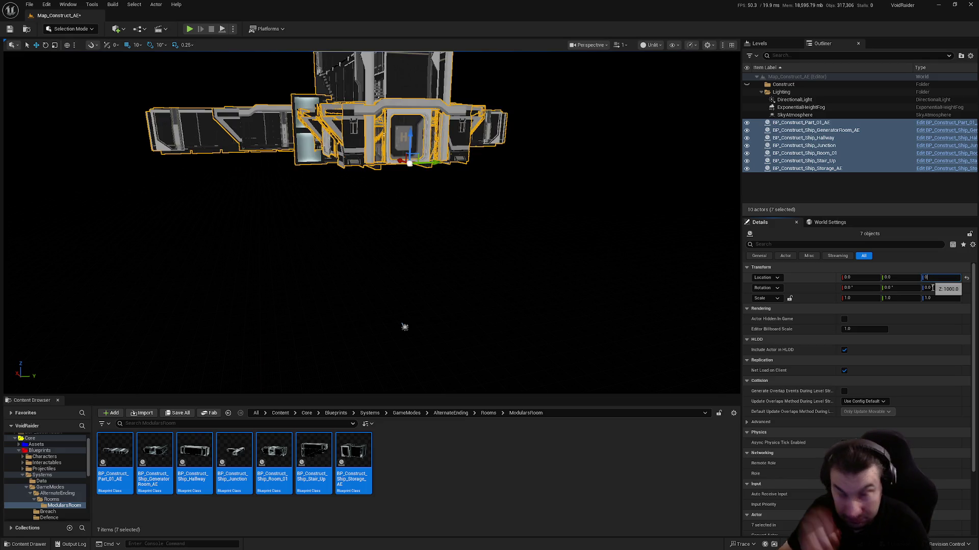
pyautogui.press('Return')
pyautogui.click(172, 475)
# - Rename the Hallway and Junction blueprints with an _AE suffix
pyautogui.click(192, 477)
pyautogui.press('F2')
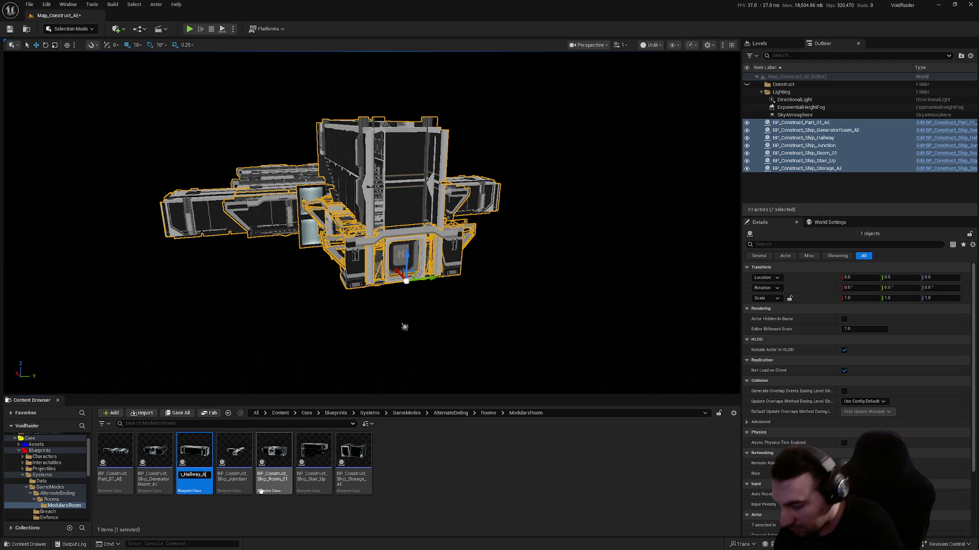
pyautogui.press('Return')
pyautogui.click(244, 478)
pyautogui.press('F2')
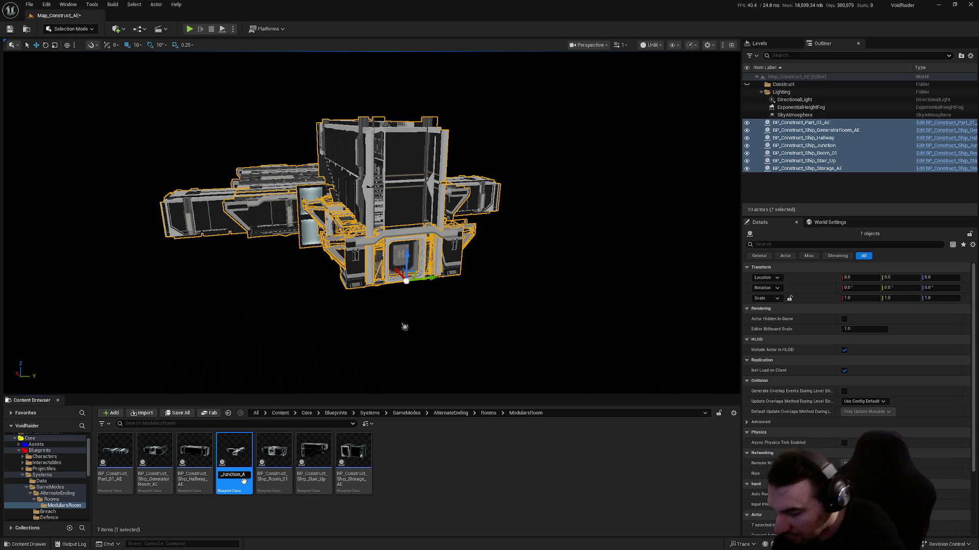
pyautogui.write('E')
pyautogui.press('Return')
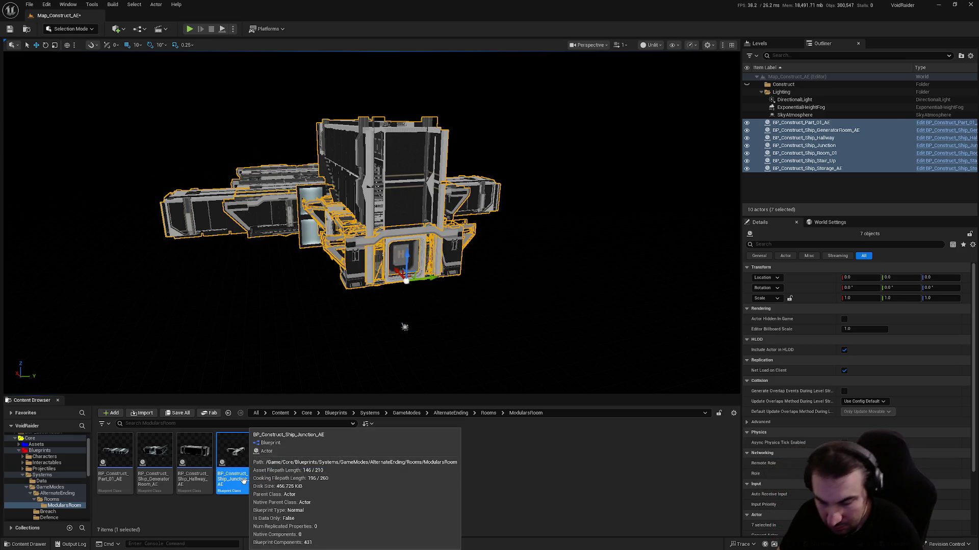
# - Rename the Room and Stair_Up blueprints with an _AE suffix
pyautogui.click(276, 480)
pyautogui.press('F2')
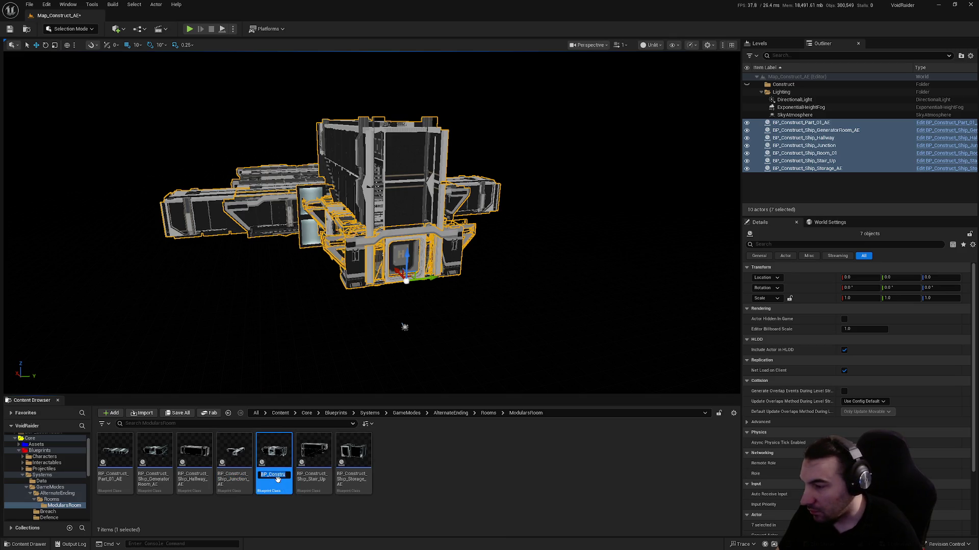
pyautogui.write('p_Room_AE')
pyautogui.press('Return')
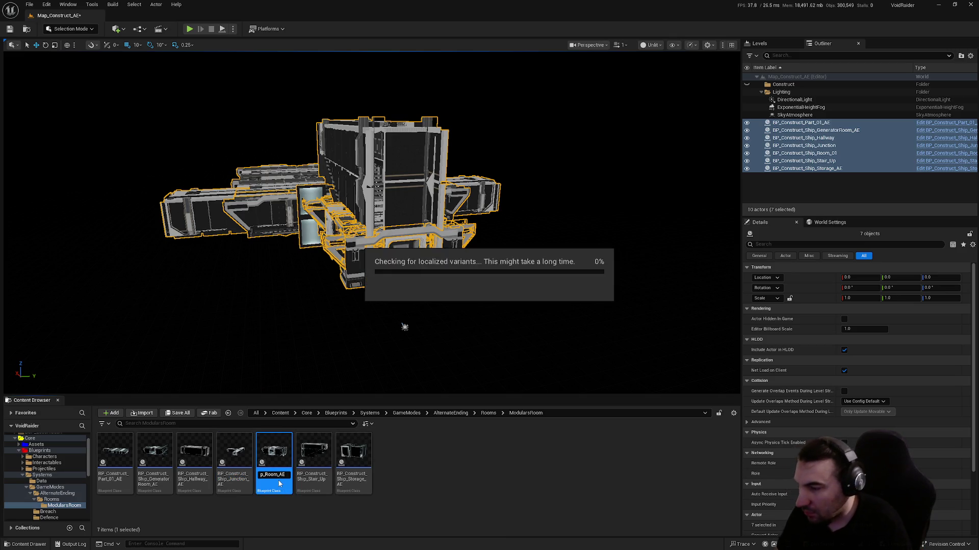
pyautogui.click(326, 464)
pyautogui.press('F2')
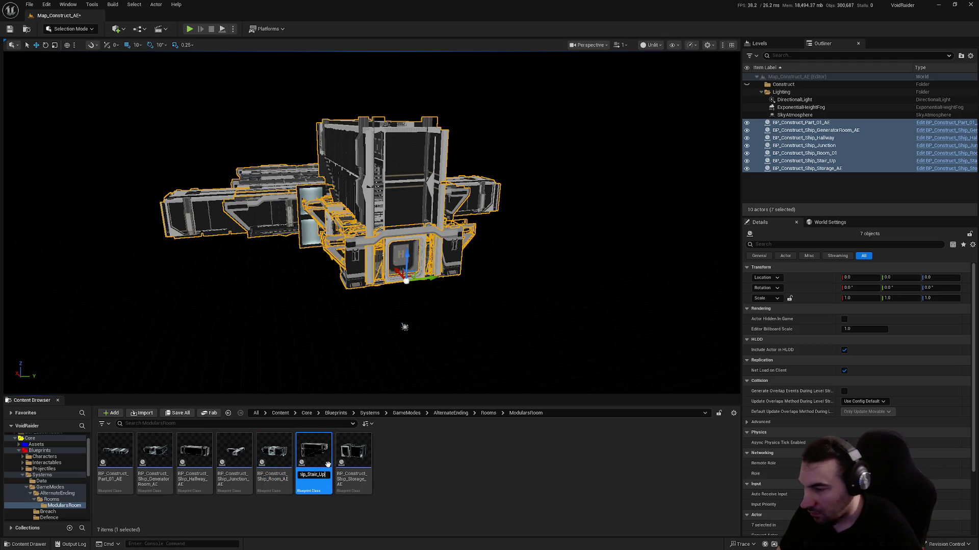
pyautogui.press('Return')
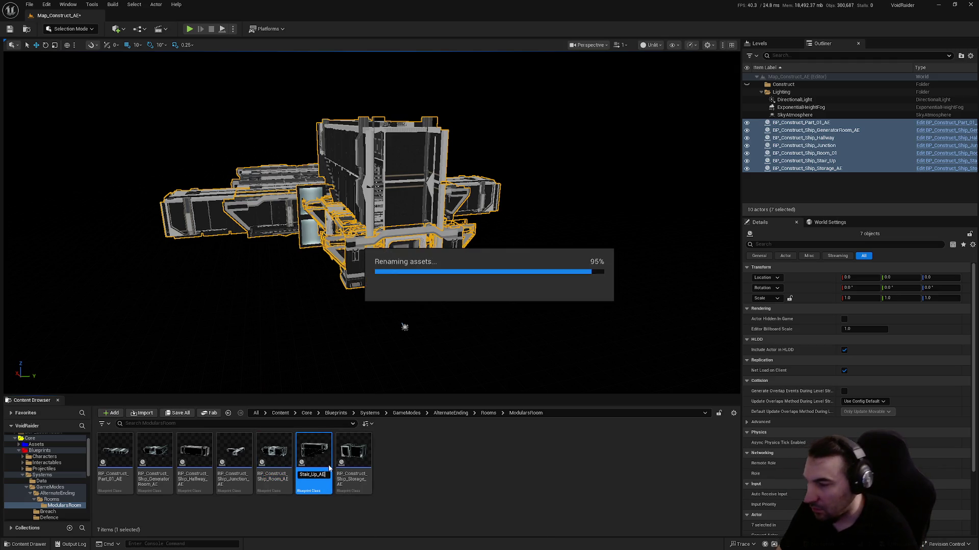
pyautogui.click(346, 462)
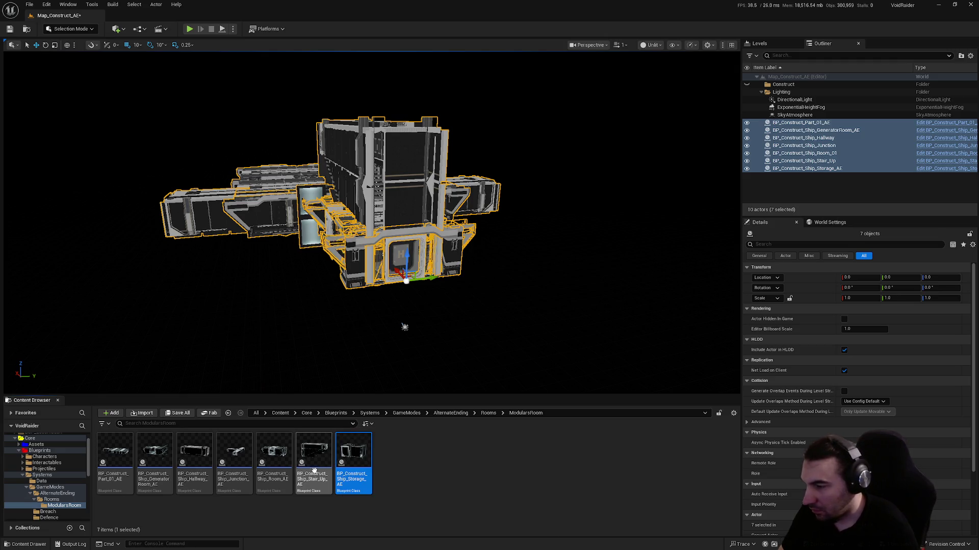
pyautogui.click(375, 517)
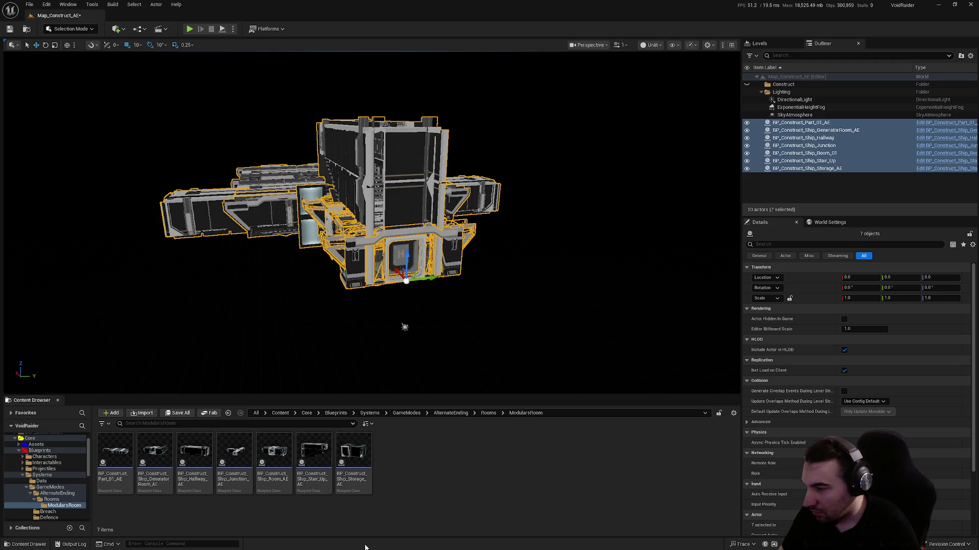
# - Add _AE to the Hallway and Junction actor labels in the Outliner
pyautogui.click(839, 138)
pyautogui.press('F2')
pyautogui.write('_A')
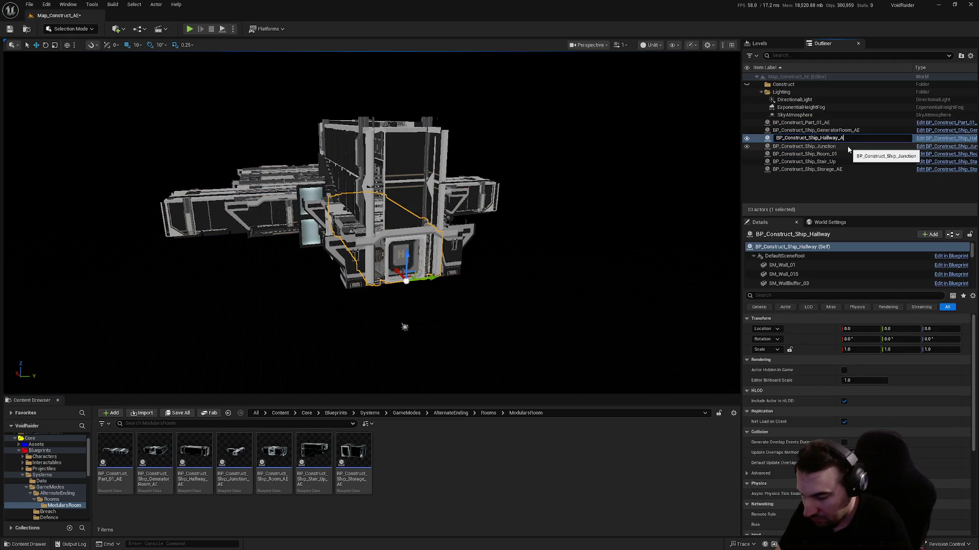
pyautogui.write('E')
pyautogui.press('Return')
pyautogui.click(848, 146)
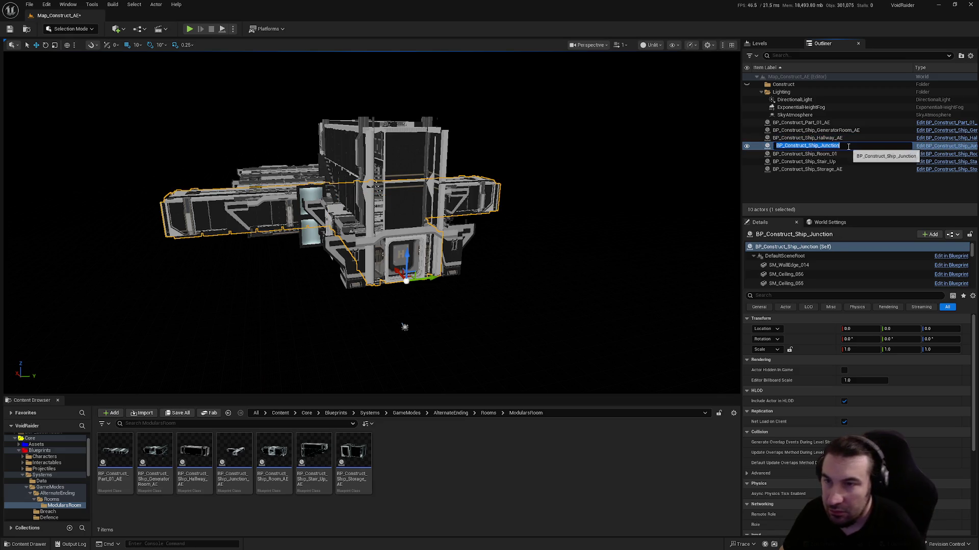
pyautogui.press('F2')
pyautogui.write('_AE')
pyautogui.press('Return')
# - Add _AE to the Room and Stair_Up actor labels in the Outliner
pyautogui.click(850, 153)
pyautogui.press('F2')
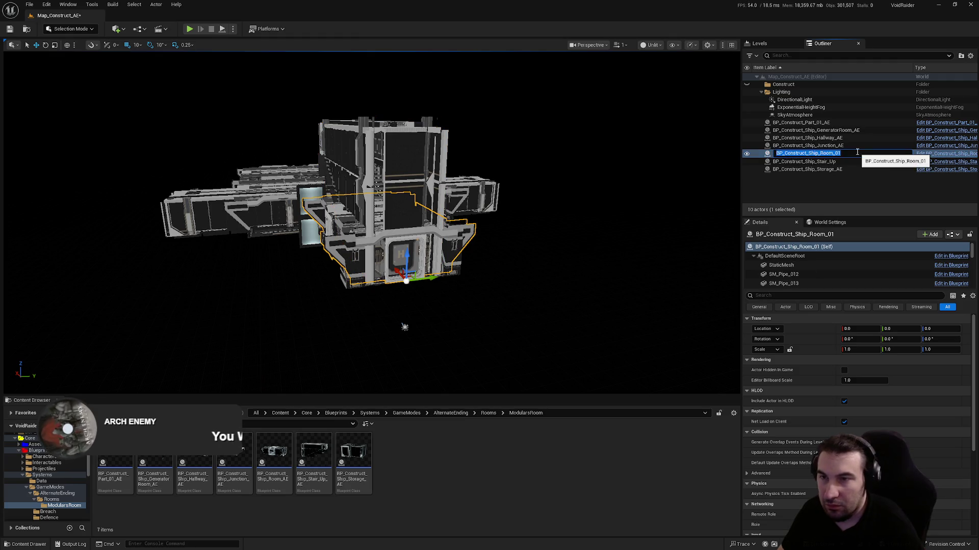
pyautogui.press('BackSpace')
pyautogui.press('BackSpace')
pyautogui.write('AE')
pyautogui.press('Return')
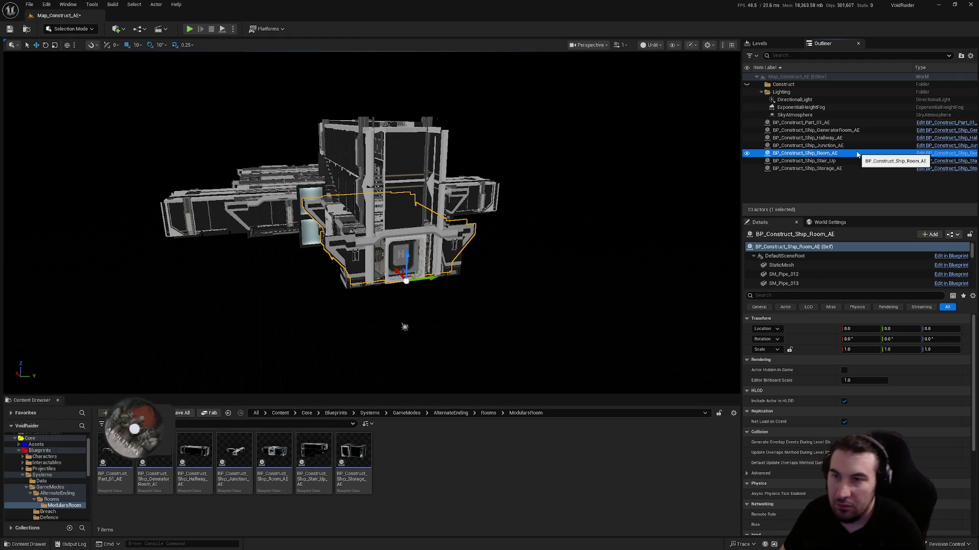
pyautogui.click(844, 161)
pyautogui.press('F2')
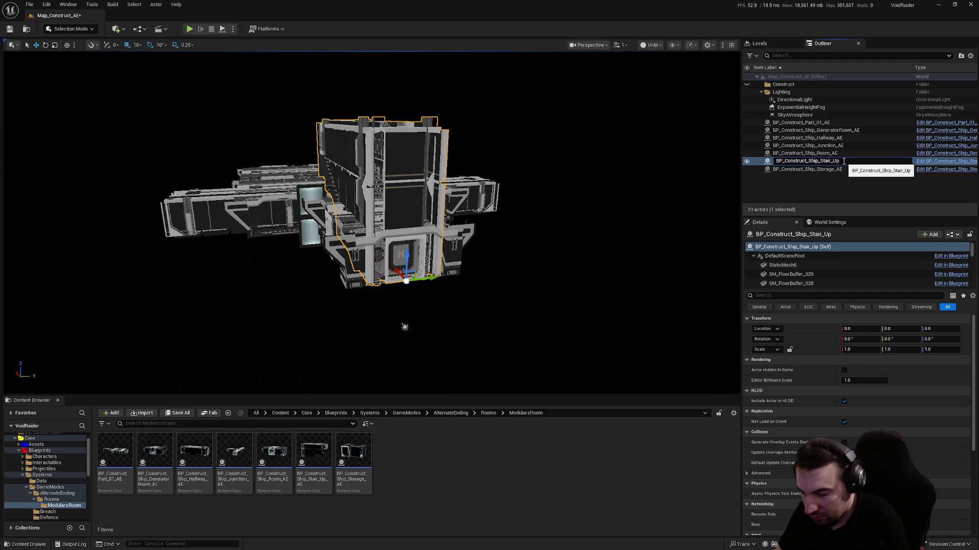
pyautogui.press('Return')
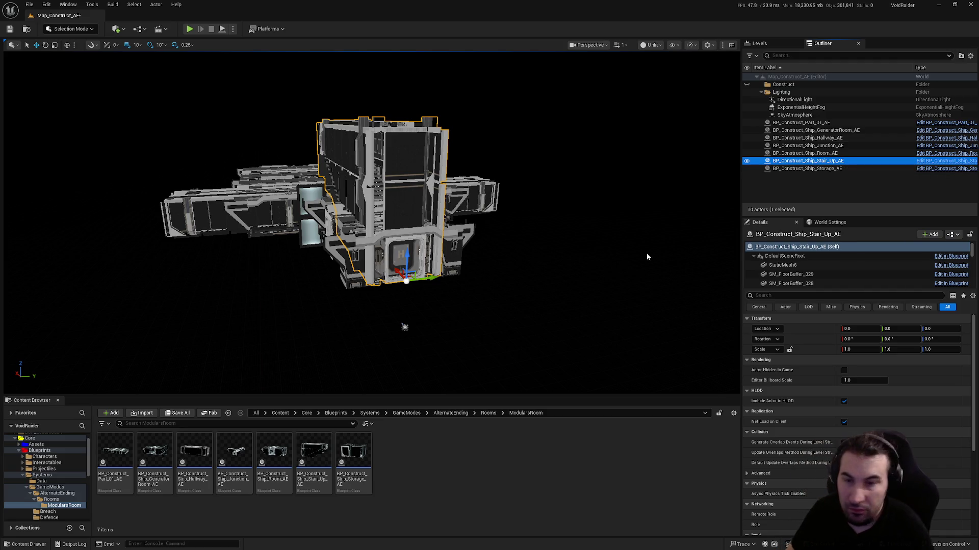
# - Move all seven construct actors into the Construct folder
pyautogui.moveTo(404, 327)
pyautogui.mouseDown()
pyautogui.moveTo(470, 393)
pyautogui.moveTo(501, 390)
pyautogui.mouseUp()
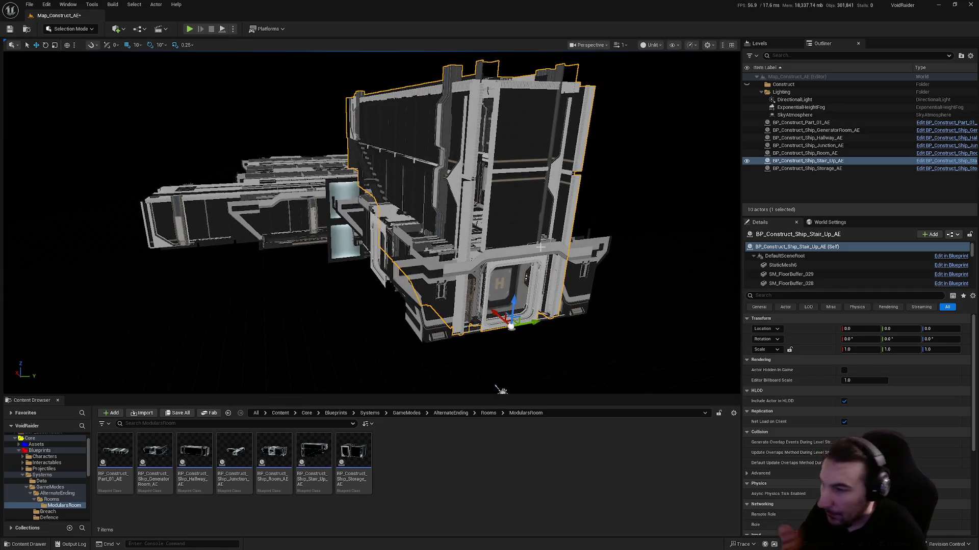
pyautogui.click(827, 123)
pyautogui.keyDown('shift'); pyautogui.click(837, 169); pyautogui.keyUp('shift')
pyautogui.moveTo(837, 168); pyautogui.dragTo(792, 90)
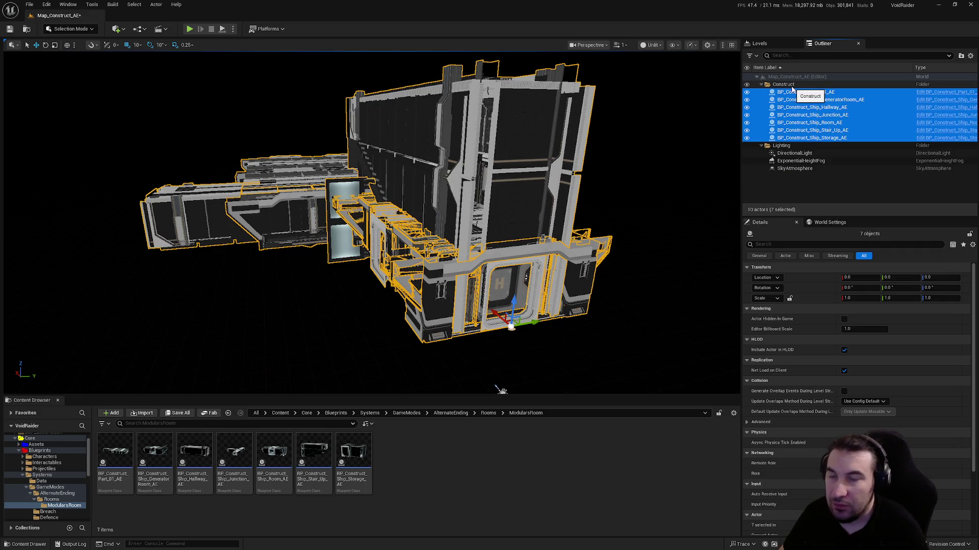
# - Rename the Part_01 actor to BP_Construct_AE_Part_01
pyautogui.click(805, 92)
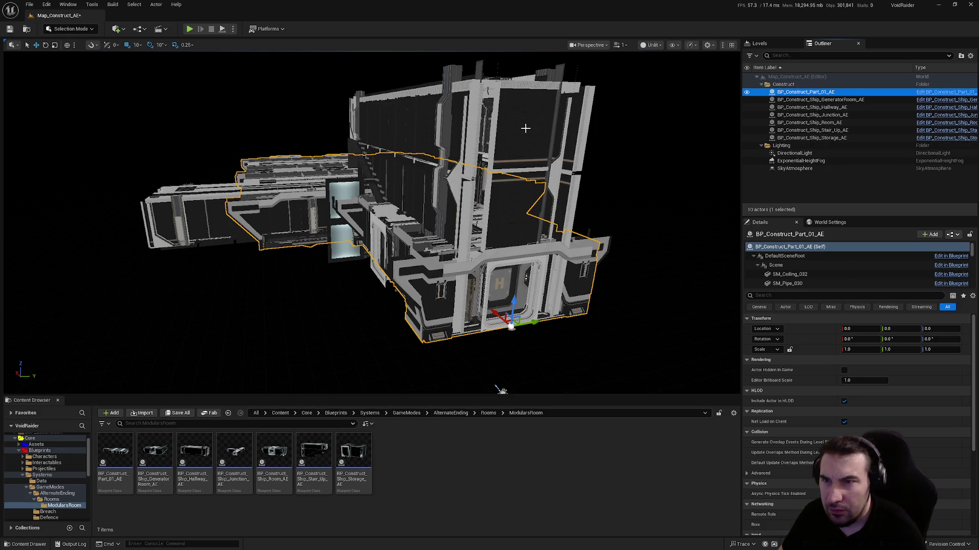
pyautogui.scroll(-3, 390, 124)
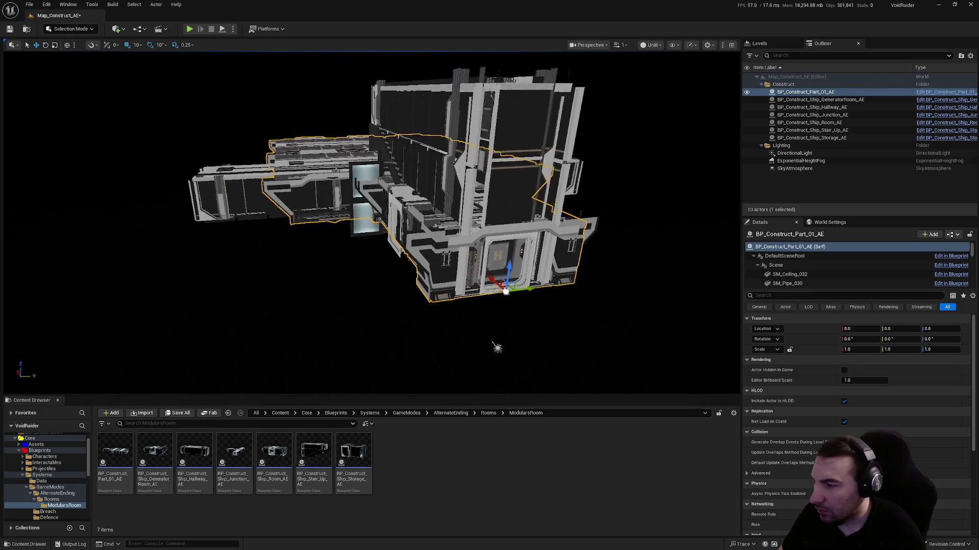
pyautogui.click(151, 479)
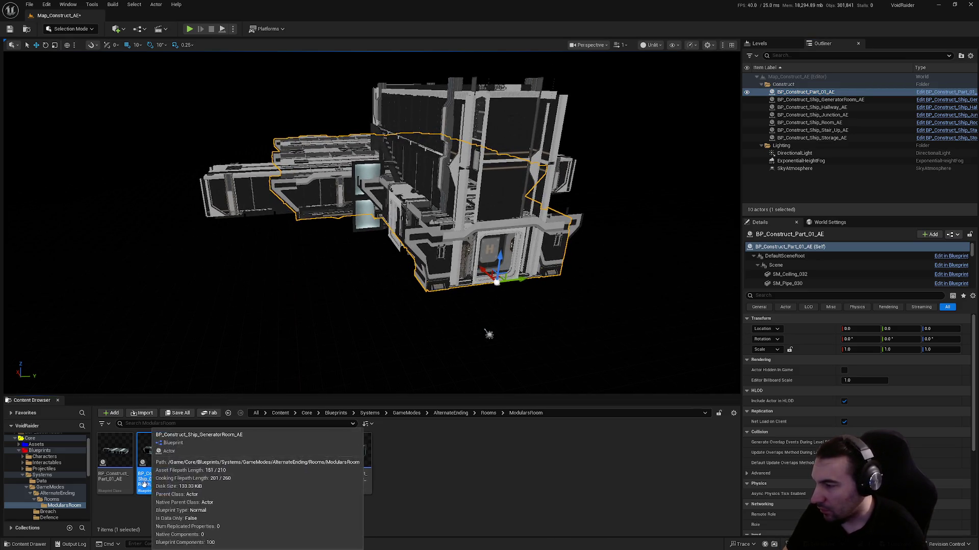
pyautogui.click(825, 91)
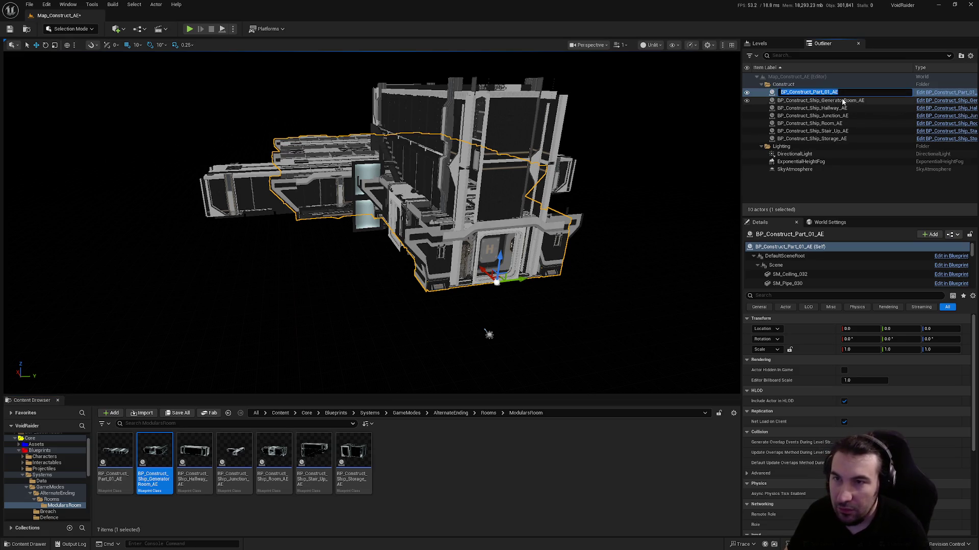
pyautogui.click(805, 92)
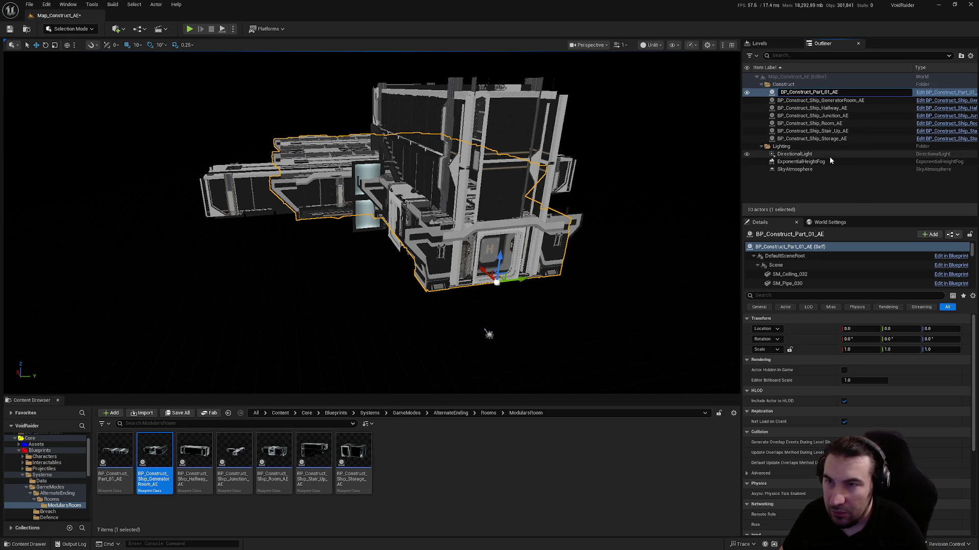
pyautogui.write('_AE')
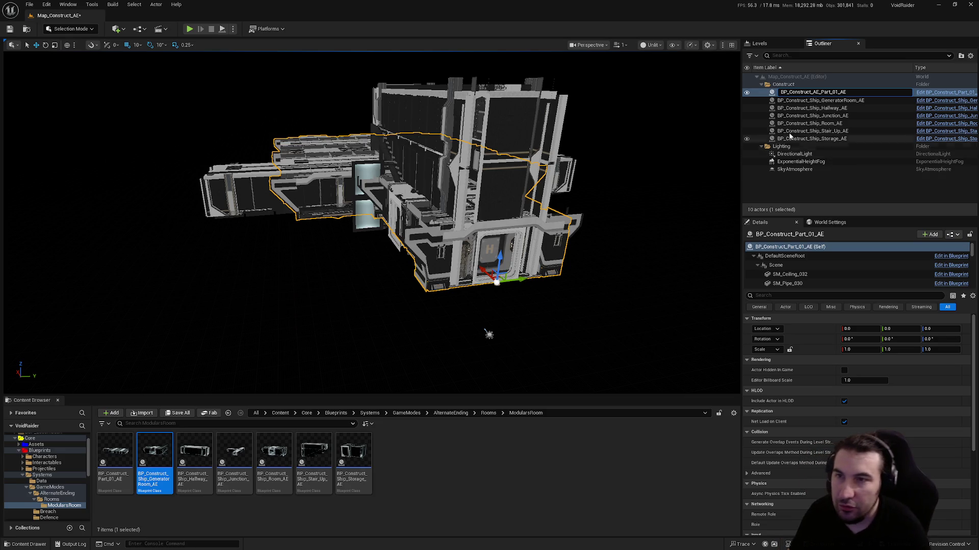
pyautogui.press('End')
pyautogui.press('BackSpace')
pyautogui.press('BackSpace')
pyautogui.press('BackSpace')
pyautogui.press('Return')
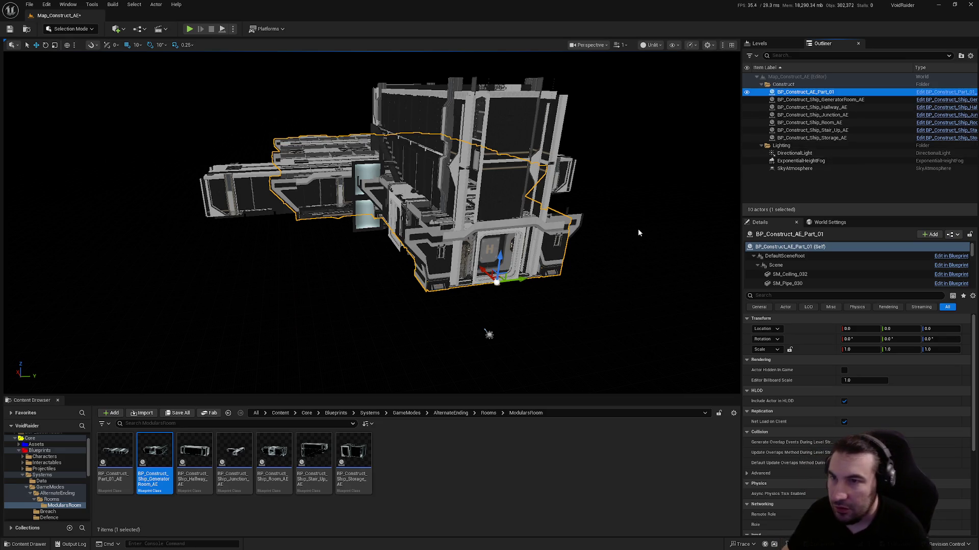
pyautogui.click(118, 465)
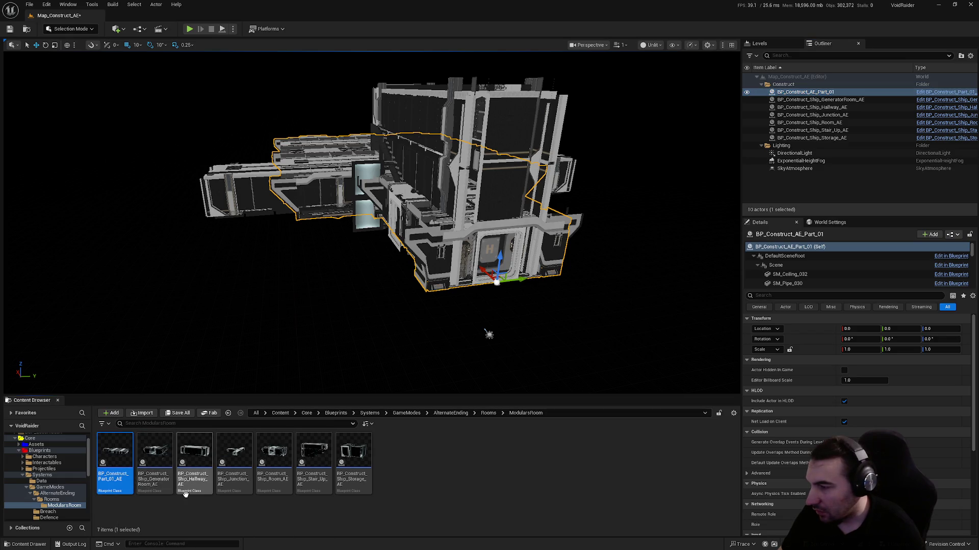
# - Rename the assets to BP_Construct_AE_Part_01 and BP_Construct_AE_GeneratorRoom
pyautogui.press('F2')
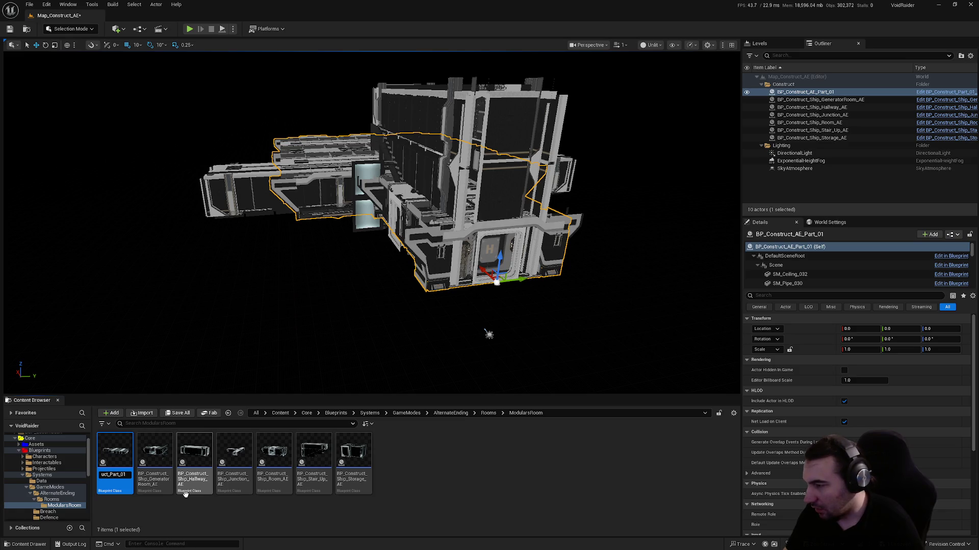
pyautogui.press('Return')
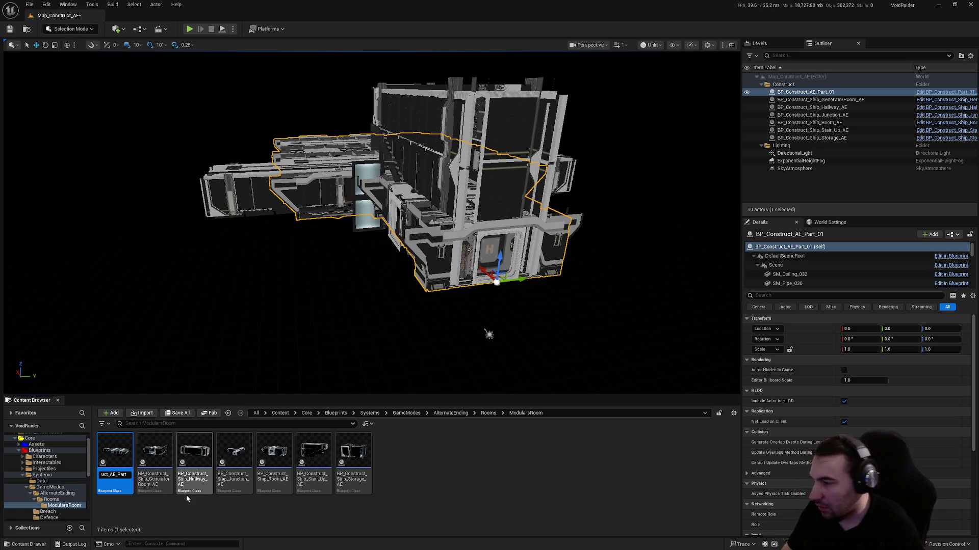
pyautogui.click(158, 471)
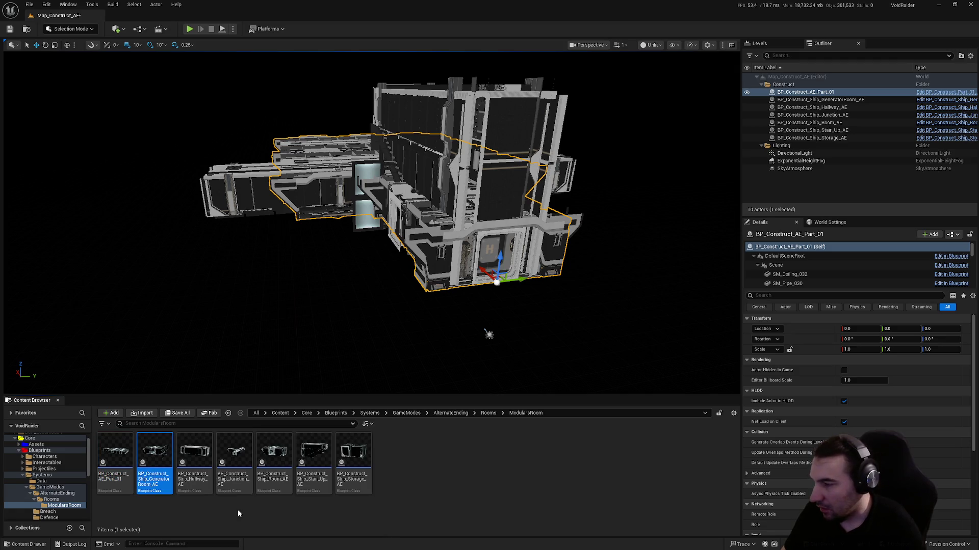
pyautogui.press('F2')
pyautogui.hotkey('ctrl', 'Right')
pyautogui.hotkey('ctrl', 'Right')
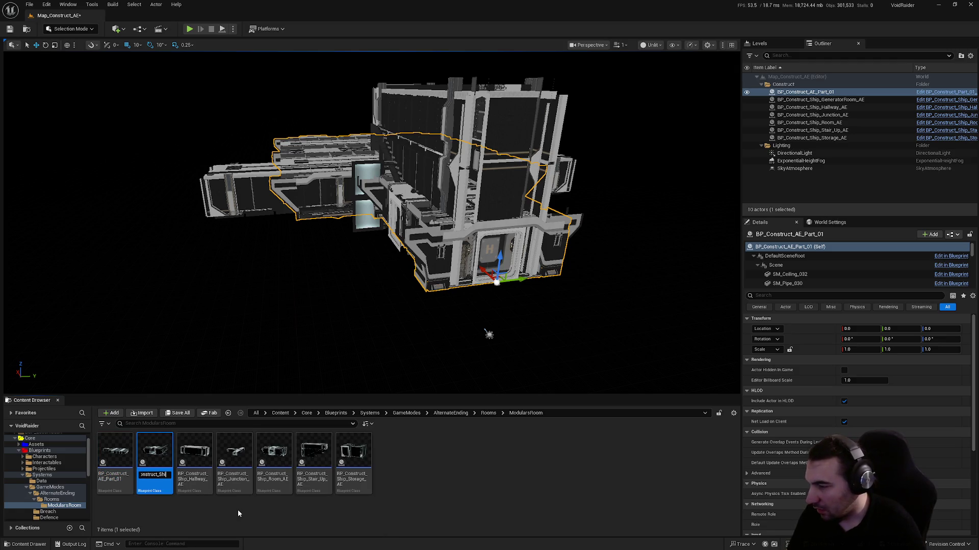
pyautogui.press('BackSpace')
pyautogui.press('BackSpace')
pyautogui.press('BackSpace')
pyautogui.press('BackSpace')
pyautogui.write('AE')
pyautogui.hotkey('ctrl', 'Right')
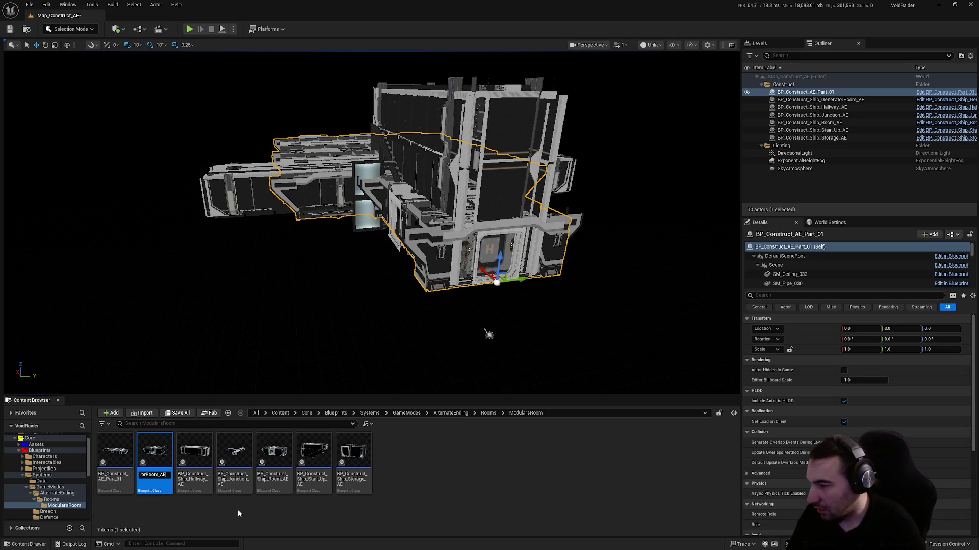
pyautogui.press('Return')
# - Rename the Hallway and Junction assets to BP_Construct_AE_Hallway and BP_Construct_AE_Junction
pyautogui.click(194, 453)
pyautogui.press('F2')
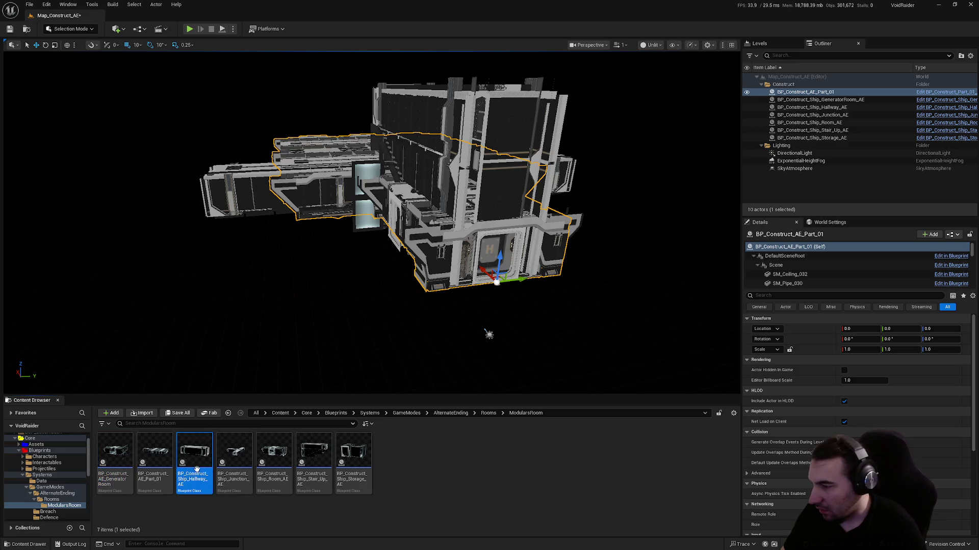
pyautogui.hotkey('ctrl', 'Right')
pyautogui.hotkey('ctrl', 'Right')
pyautogui.hotkey('ctrl', 'Right')
pyautogui.hotkey('ctrl', 'Left')
pyautogui.hotkey('ctrl', 'Left')
pyautogui.hotkey('ctrl', 'Left')
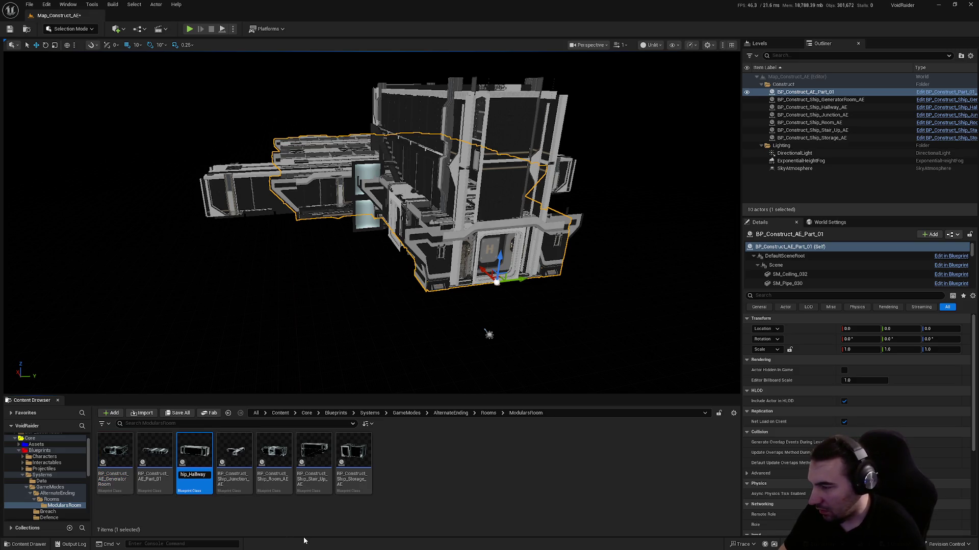
pyautogui.press('Right')
pyautogui.press('Right')
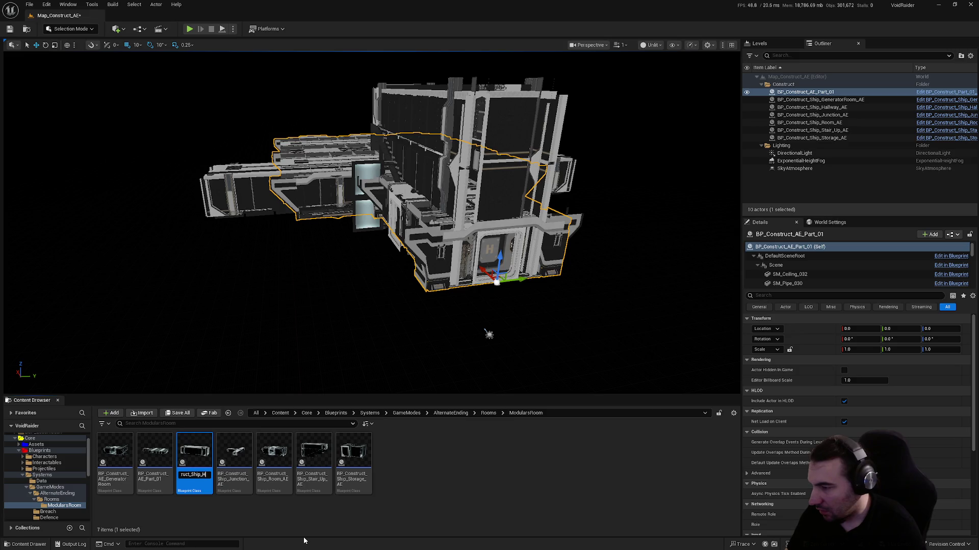
pyautogui.write('E')
pyautogui.press('Return')
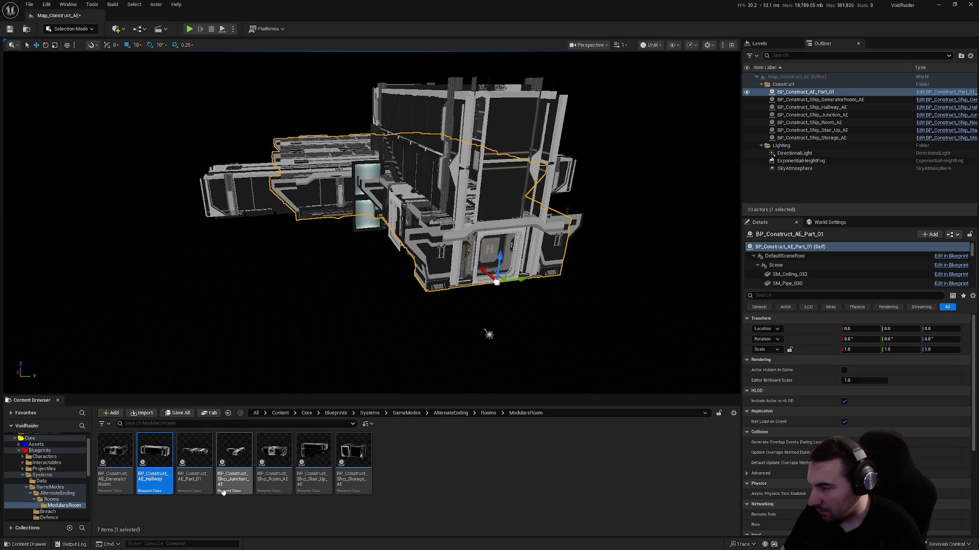
pyautogui.click(235, 456)
pyautogui.press('F2')
pyautogui.press('Right')
pyautogui.press('Right')
pyautogui.press('Right')
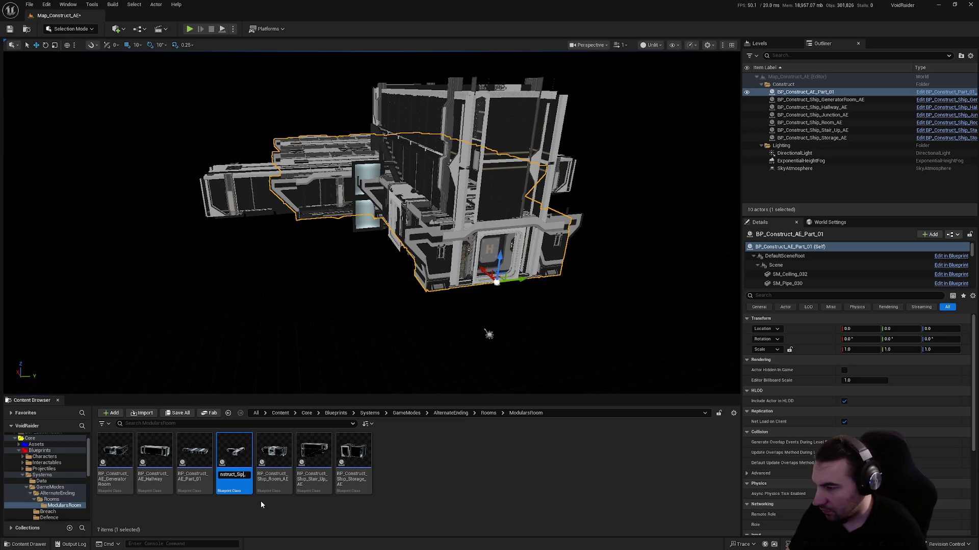
pyautogui.press('Return')
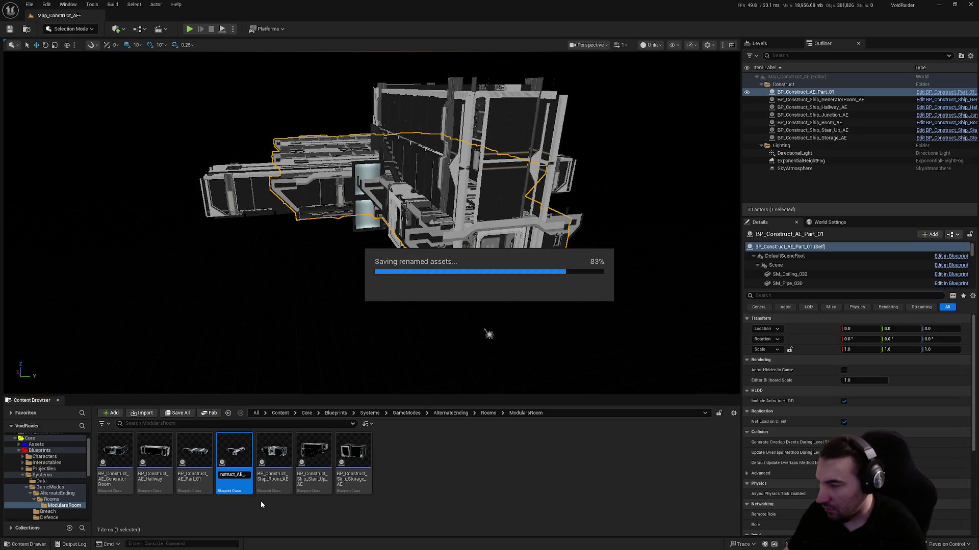
pyautogui.press('F2')
pyautogui.press('BackSpace')
pyautogui.press('BackSpace')
pyautogui.press('BackSpace')
pyautogui.press('Return')
# - Rename the Room asset to BP_Construct_AE_Room
pyautogui.click(240, 494)
pyautogui.press('F2')
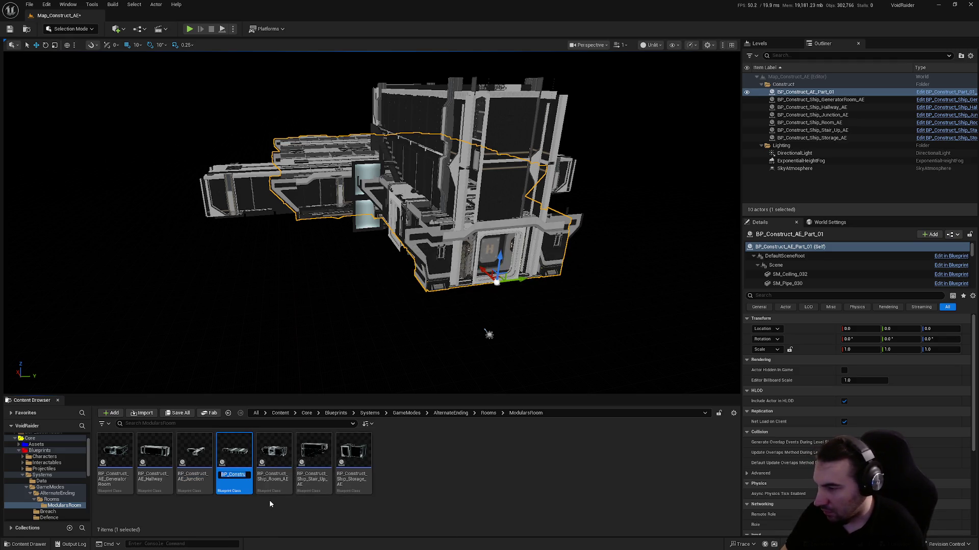
pyautogui.click(270, 494)
pyautogui.press('F2')
pyautogui.press('Right')
pyautogui.press('Right')
pyautogui.press('Right')
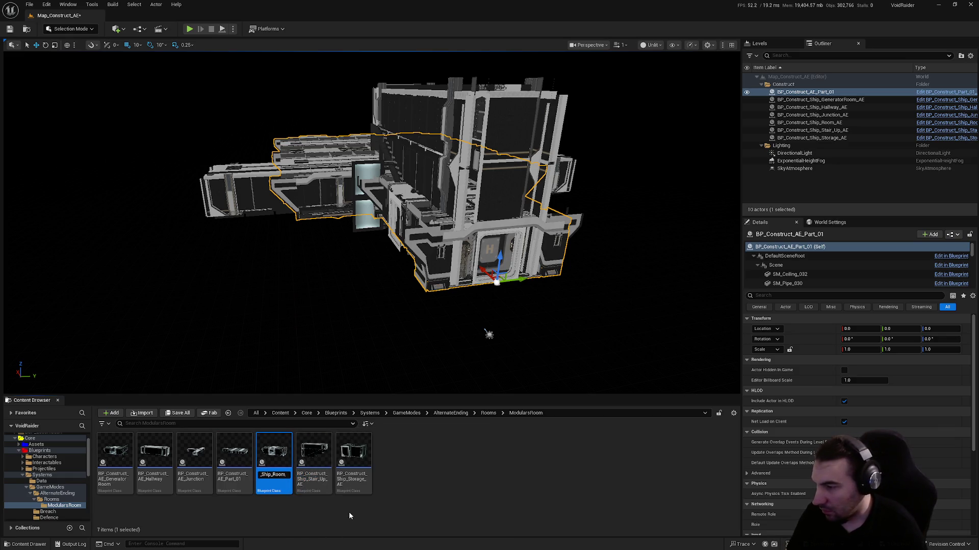
pyautogui.press('BackSpace')
pyautogui.press('BackSpace')
pyautogui.press('BackSpace')
pyautogui.write('AEE')
pyautogui.press('End')
pyautogui.press('BackSpace')
pyautogui.press('BackSpace')
pyautogui.press('BackSpace')
pyautogui.press('Return')
# - Rename the last two assets to BP_Construct_AE_Stair_Up and BP_Construct_AE_Storage
pyautogui.press('Right')
pyautogui.press('F2')
pyautogui.press('End')
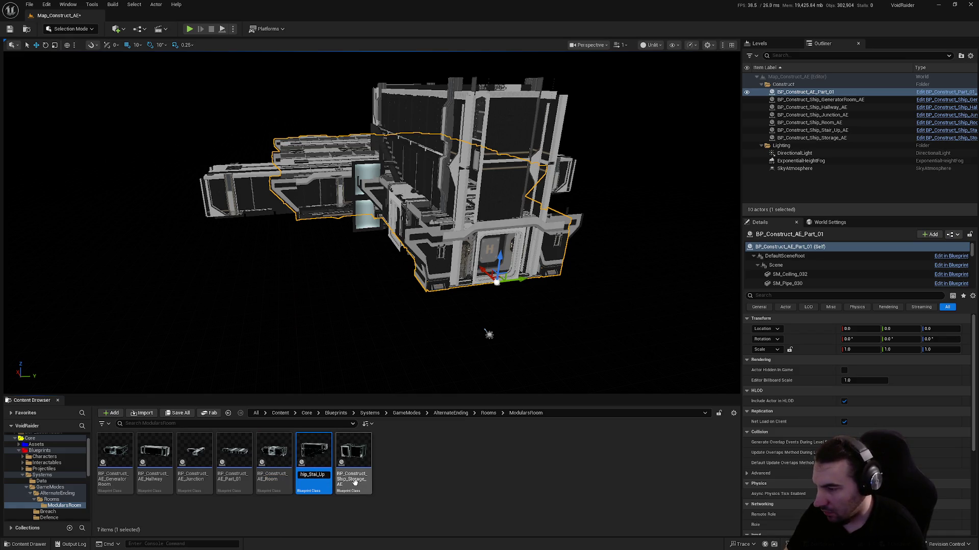
pyautogui.press('BackSpace')
pyautogui.press('BackSpace')
pyautogui.press('BackSpace')
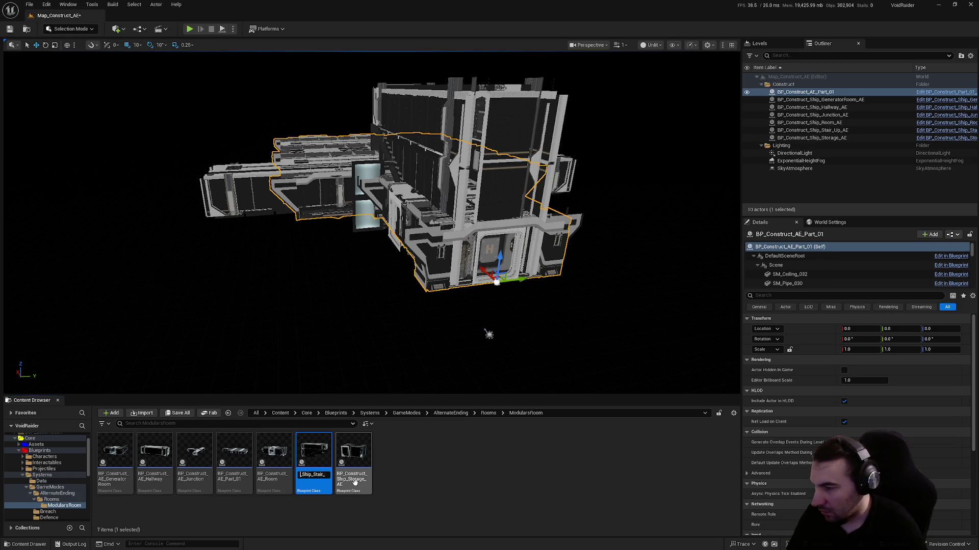
pyautogui.press('BackSpace')
pyautogui.press('BackSpace')
pyautogui.press('BackSpace')
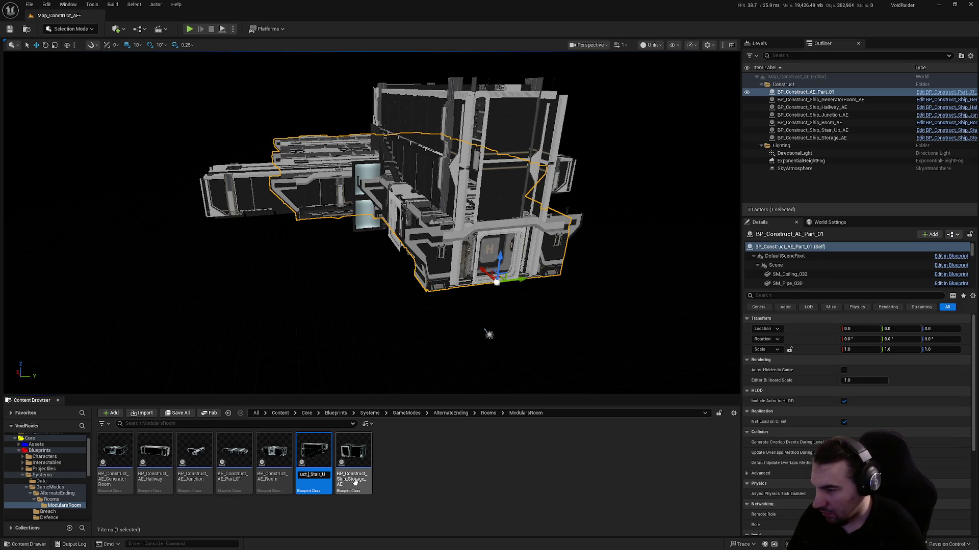
pyautogui.write('AE_')
pyautogui.press('Return')
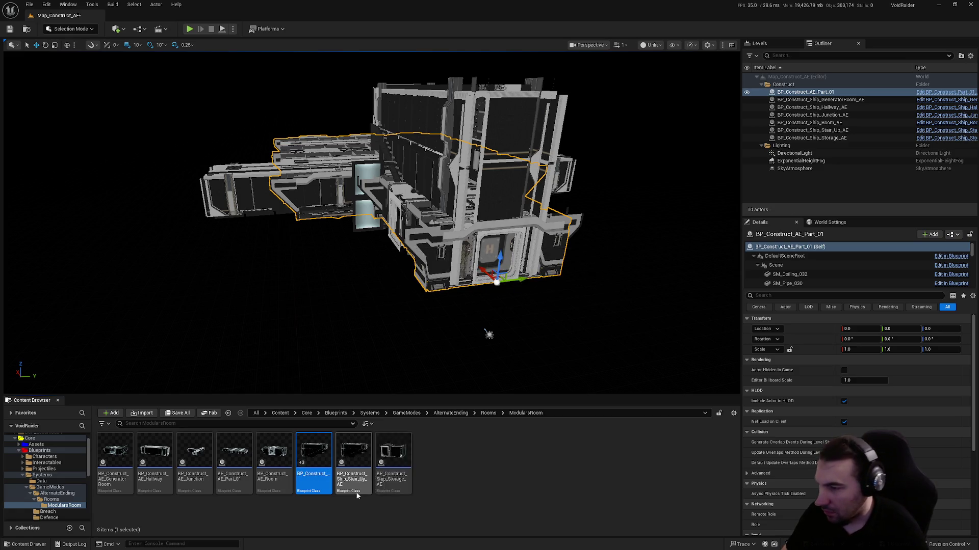
pyautogui.click(367, 477)
pyautogui.press('F2')
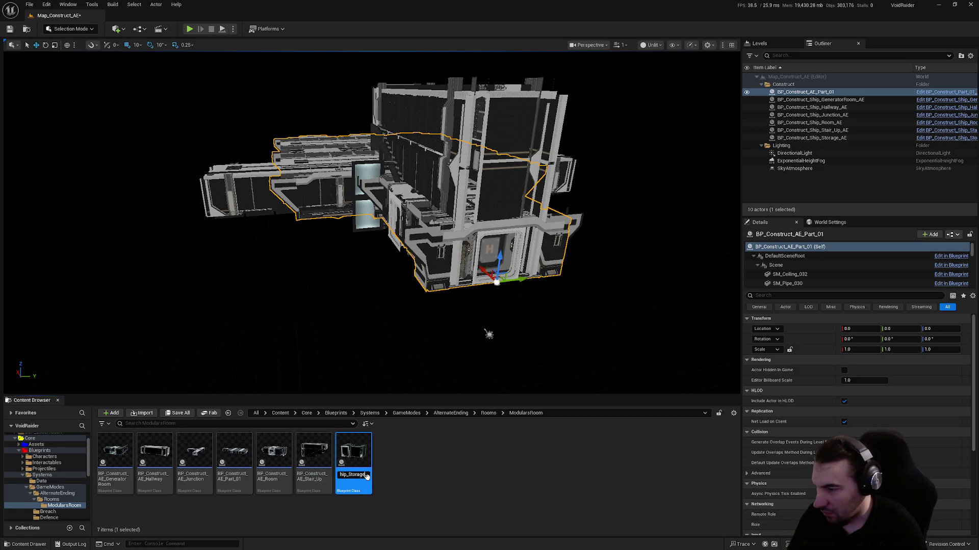
pyautogui.press('Left')
pyautogui.press('Left')
pyautogui.press('Left')
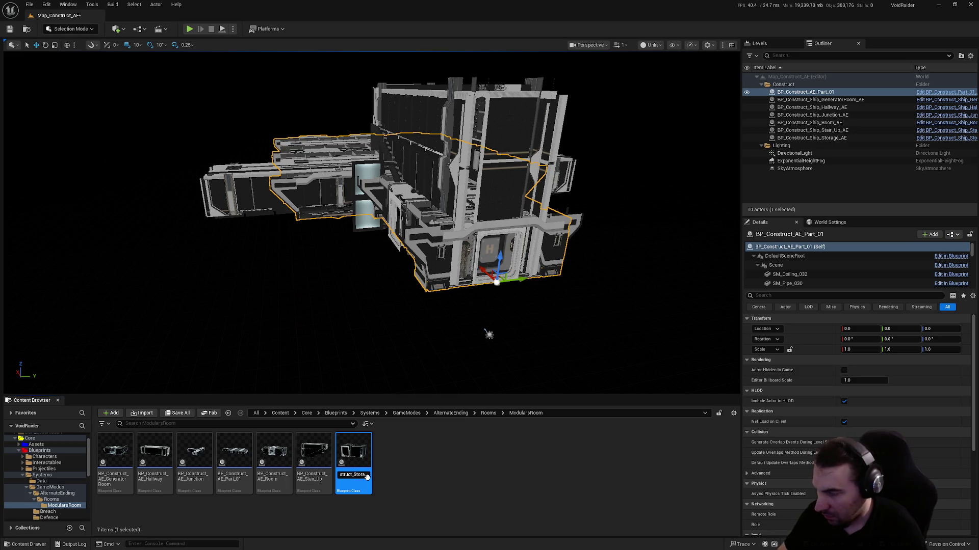
pyautogui.write('AE')
pyautogui.press('Return')
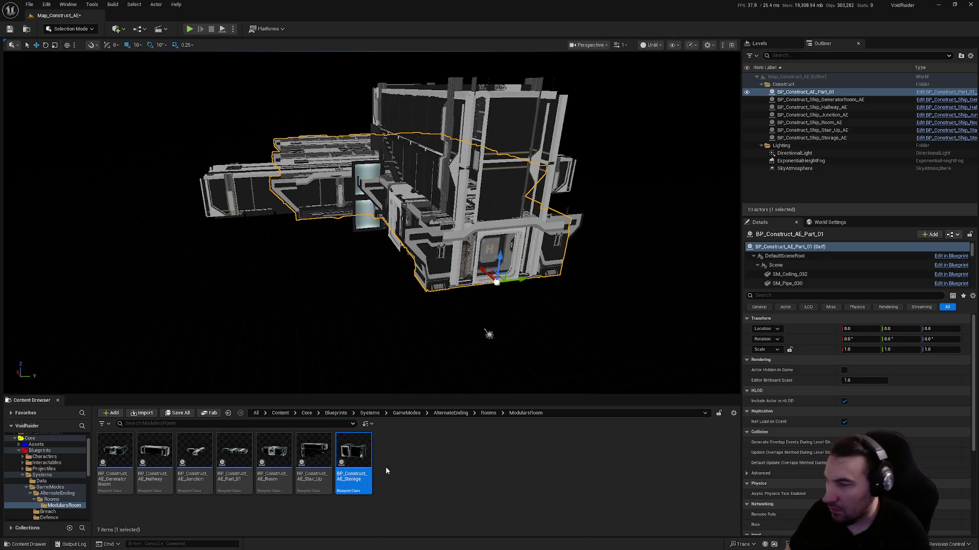
pyautogui.click(837, 100)
# - Rename the GeneratorRoom and Hallway actors to BP_Construct_AE_GeneratorRoom and BP_Construct_AE_Hallway
pyautogui.press('F2')
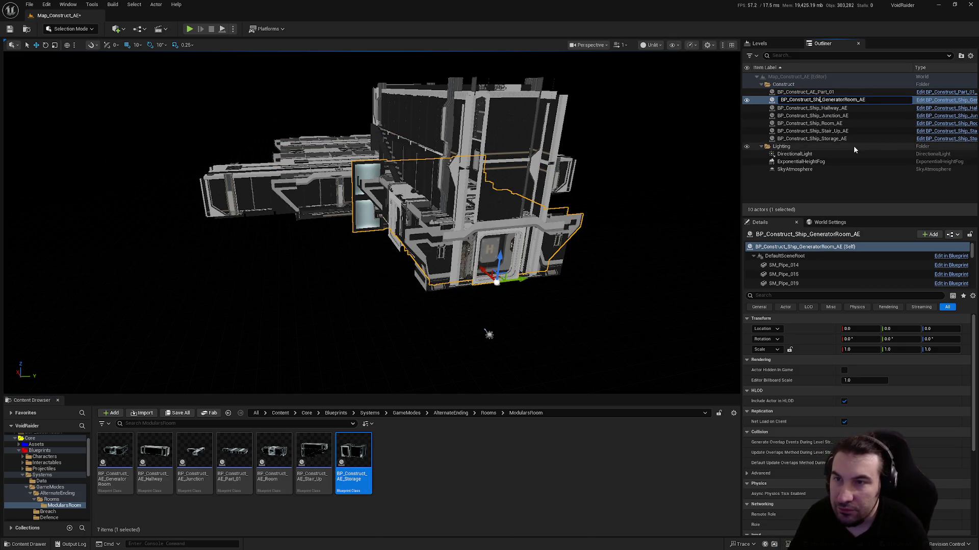
pyautogui.press('BackSpace')
pyautogui.press('BackSpace')
pyautogui.press('BackSpace')
pyautogui.write('AE')
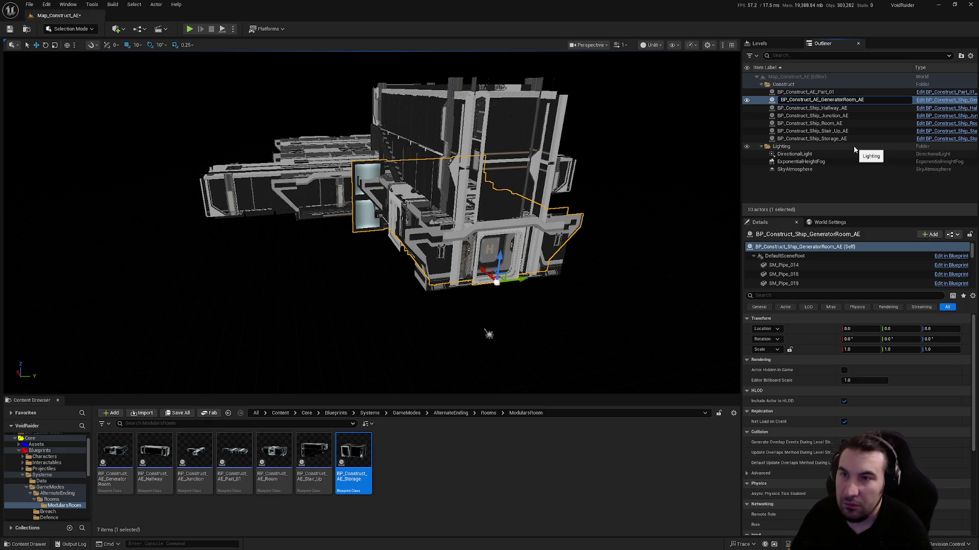
pyautogui.press('BackSpace')
pyautogui.press('BackSpace')
pyautogui.press('Return')
pyautogui.click(822, 108)
pyautogui.press('F2')
pyautogui.click(821, 108)
pyautogui.press('BackSpace')
pyautogui.press('BackSpace')
pyautogui.press('BackSpace')
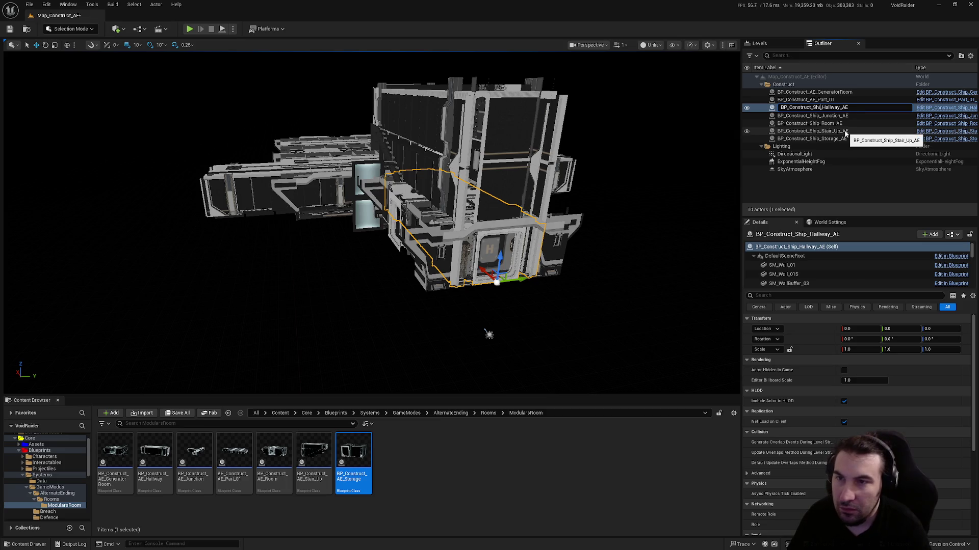
pyautogui.write('AE_')
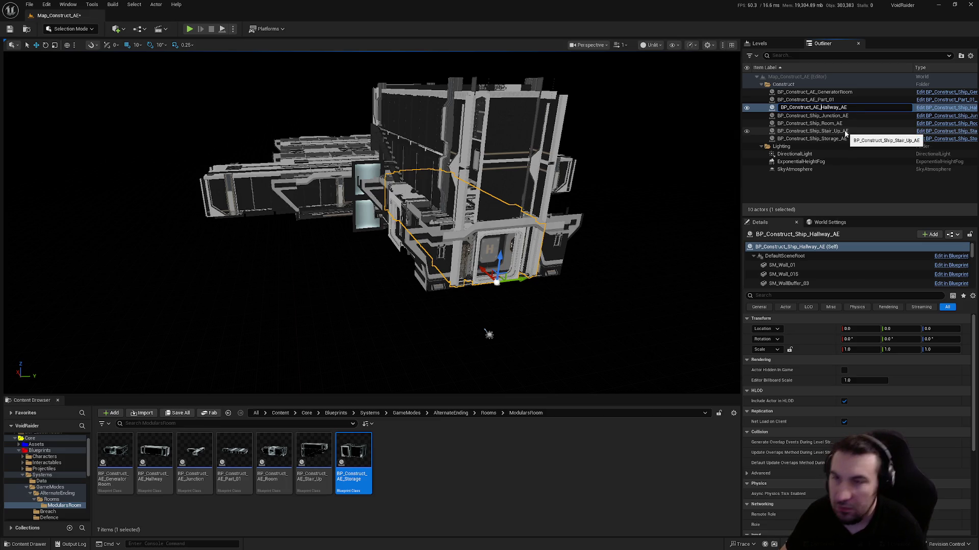
pyautogui.press('Return')
# - Rename the Junction and Room actors to BP_Construct_AE_Junction and BP_Construct_AE_Room, dropping the trailing _AE
pyautogui.click(815, 116)
pyautogui.press('F2')
pyautogui.click(821, 116)
pyautogui.press('BackSpace')
pyautogui.press('BackSpace')
pyautogui.press('BackSpace')
pyautogui.press('BackSpace')
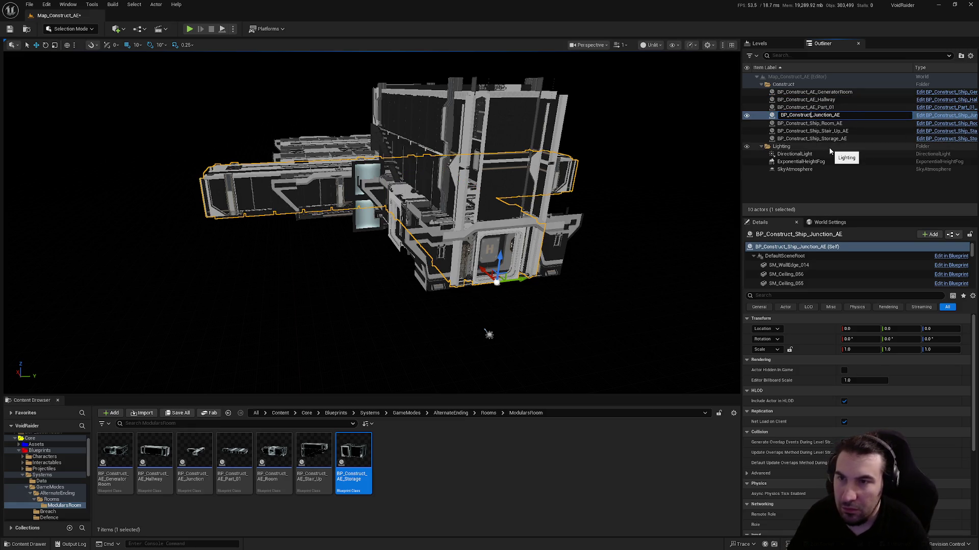
pyautogui.write('AE')
pyautogui.press('Right')
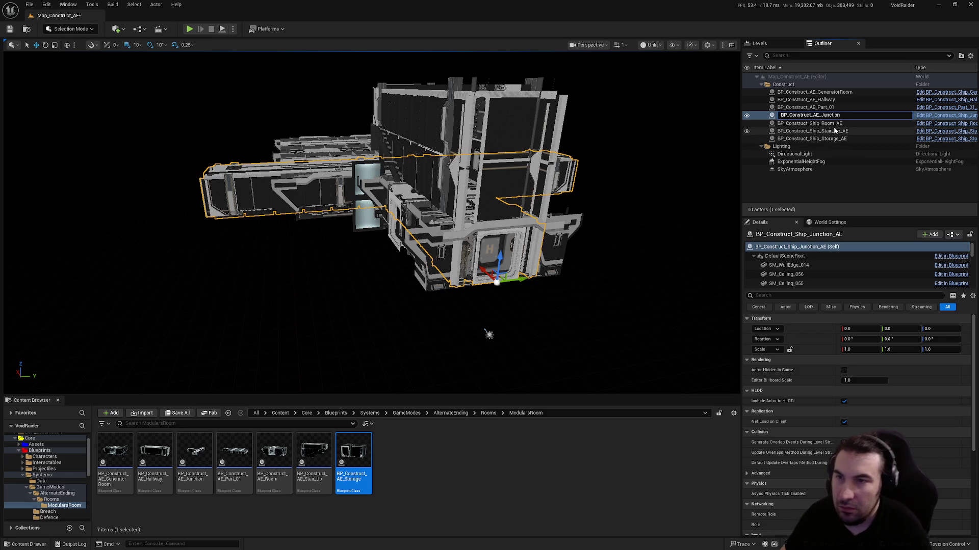
pyautogui.press('Return')
pyautogui.click(821, 123)
pyautogui.press('F2')
pyautogui.click(823, 123)
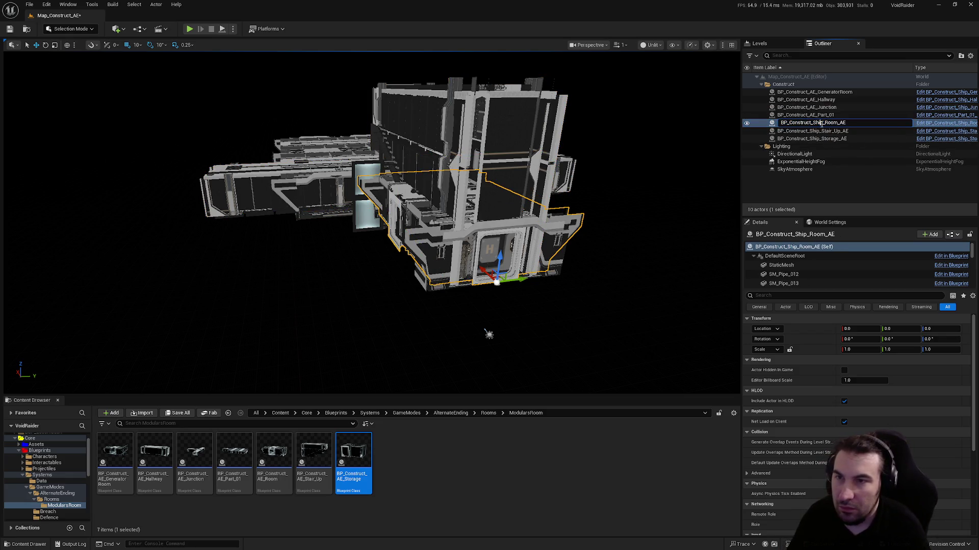
pyautogui.press('BackSpace')
pyautogui.press('BackSpace')
pyautogui.press('BackSpace')
pyautogui.write('AE')
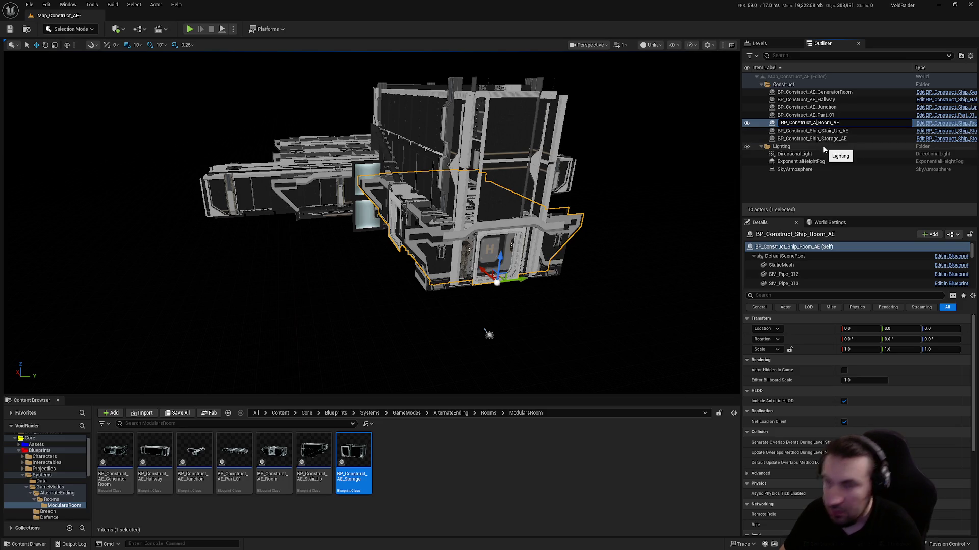
pyautogui.press('BackSpace')
pyautogui.press('Return')
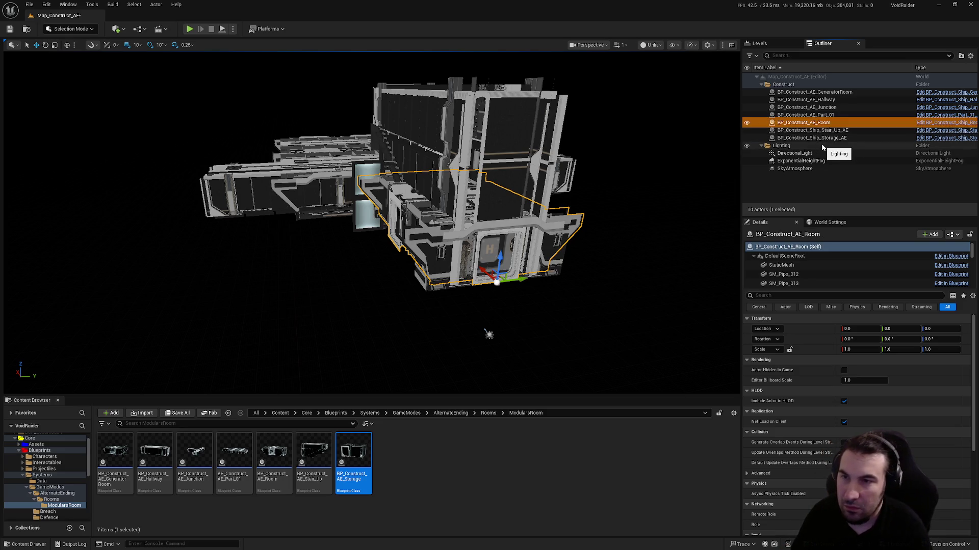
# - Rename the Stair_Up and Storage actors to BP_Construct_AE_Stair_Up and BP_Construct_AE_Storage
pyautogui.click(829, 131)
pyautogui.press('F2')
pyautogui.click(820, 130)
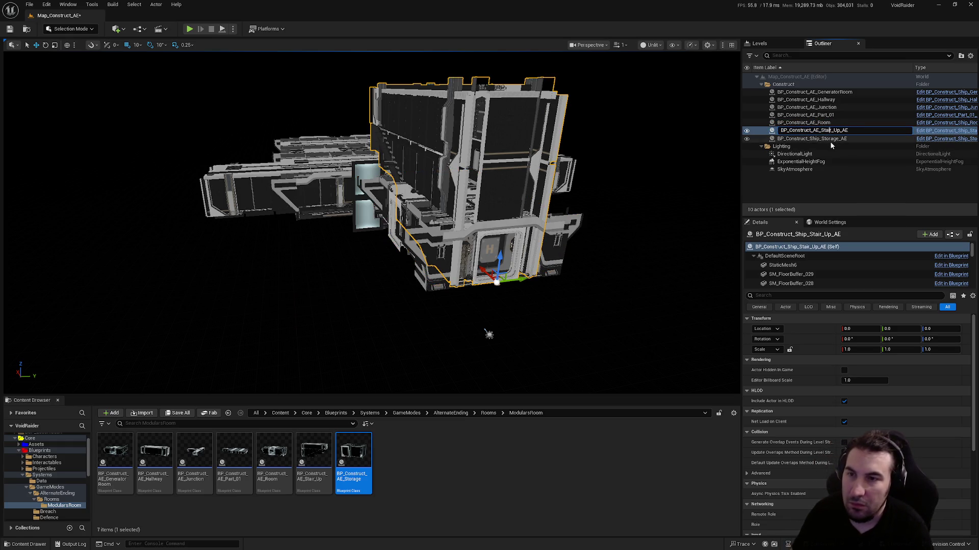
pyautogui.press('End')
pyautogui.press('BackSpace')
pyautogui.press('BackSpace')
pyautogui.press('BackSpace')
pyautogui.click(830, 146)
pyautogui.click(829, 138)
pyautogui.press('F2')
pyautogui.click(819, 138)
pyautogui.press('BackSpace')
pyautogui.press('BackSpace')
pyautogui.write('AE')
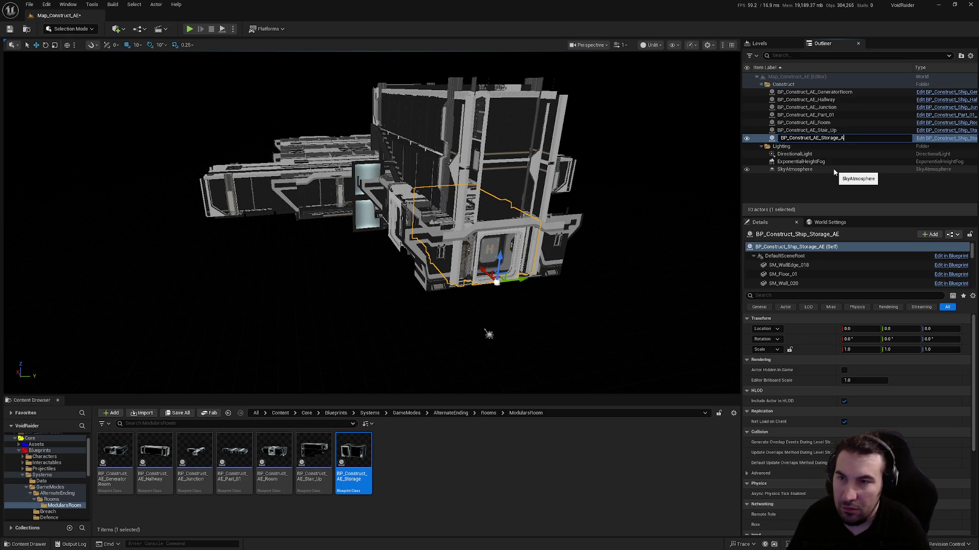
pyautogui.press('Return')
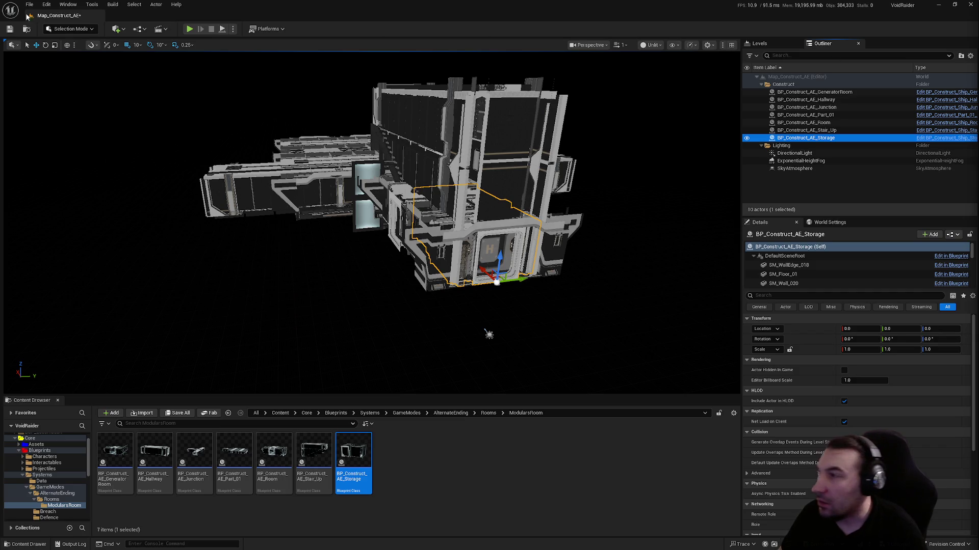
# - Save the level and open Tools > Merge Actors
pyautogui.click(16, 30)
pyautogui.press('Up')
pyautogui.press('Up')
pyautogui.press('Up')
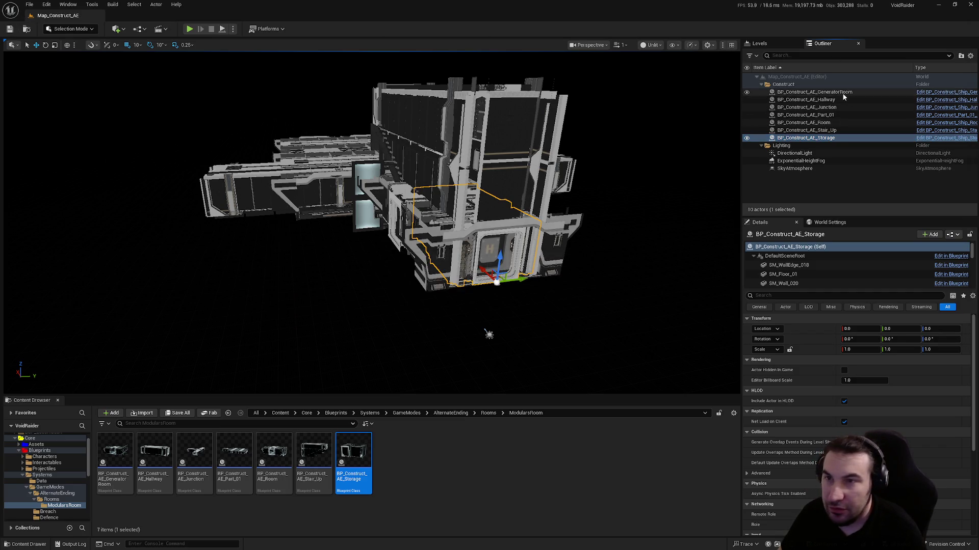
pyautogui.click(92, 4)
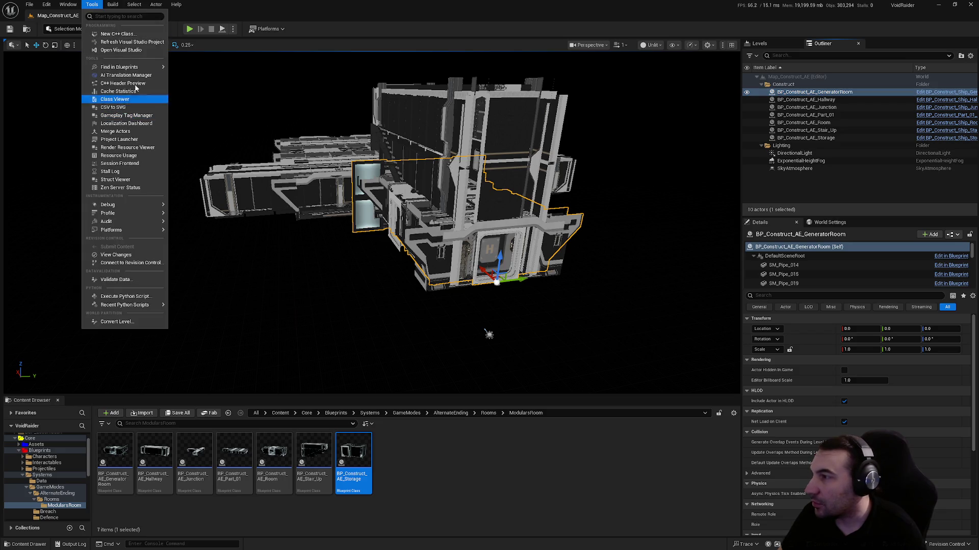
pyautogui.click(134, 131)
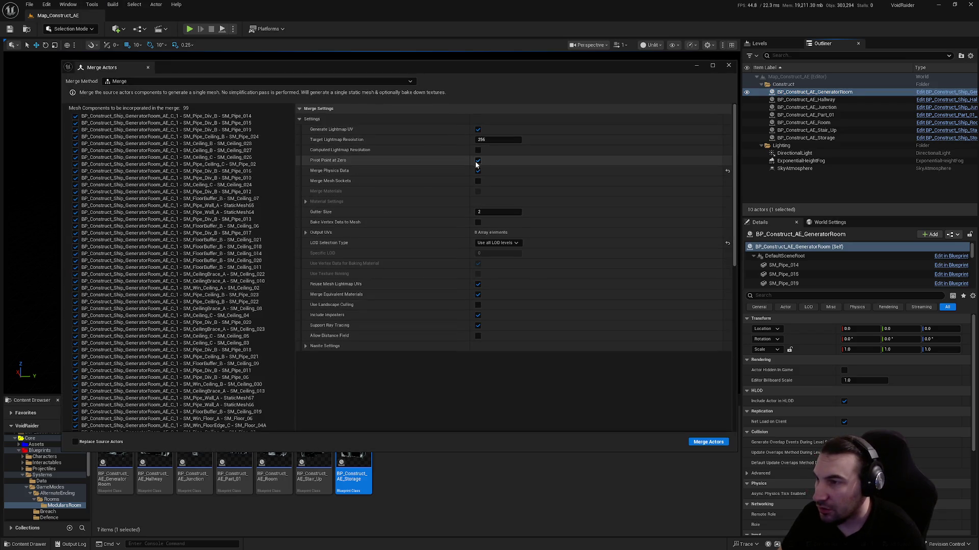
# - Start merging GeneratorRoom and browse the save dialog to Assets/LevelDesign/DungeonRoom
pyautogui.click(708, 442)
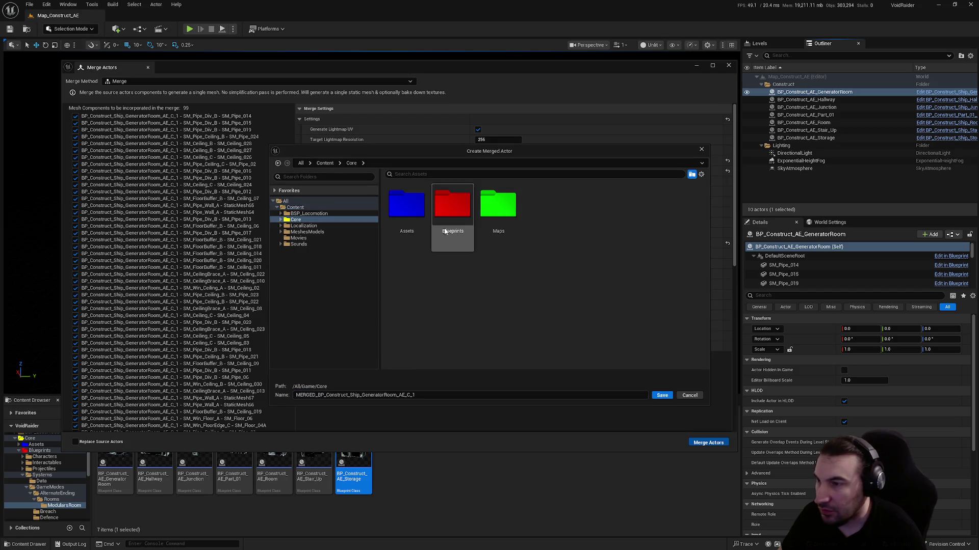
pyautogui.click(492, 219)
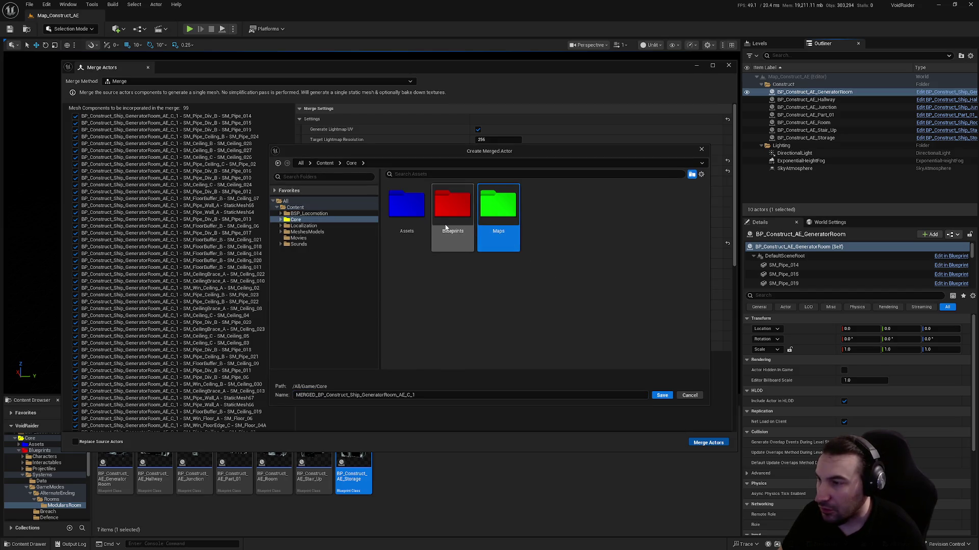
pyautogui.doubleClick(419, 230)
pyautogui.doubleClick(636, 203)
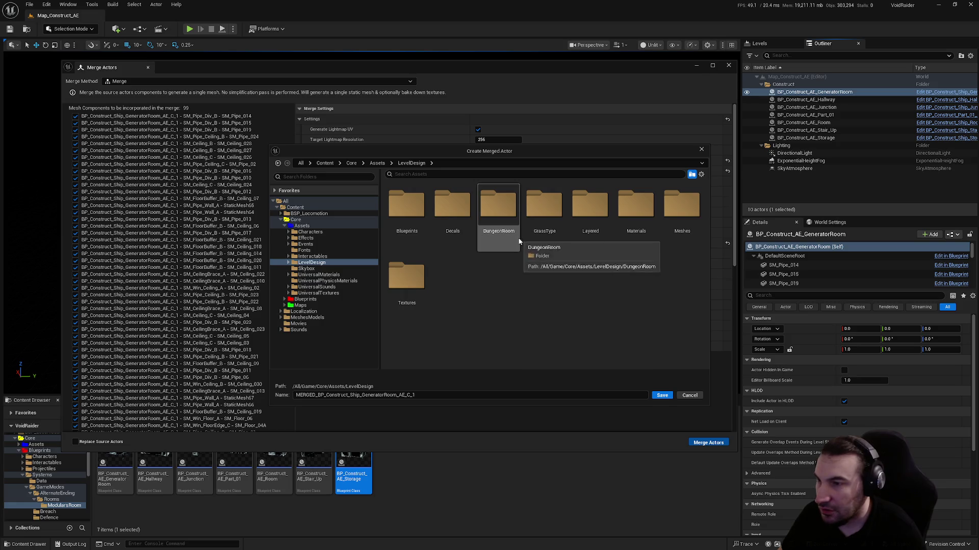
pyautogui.doubleClick(508, 230)
# - Create a new folder named AlternateEnding inside DungeonRoom
pyautogui.rightClick(555, 273)
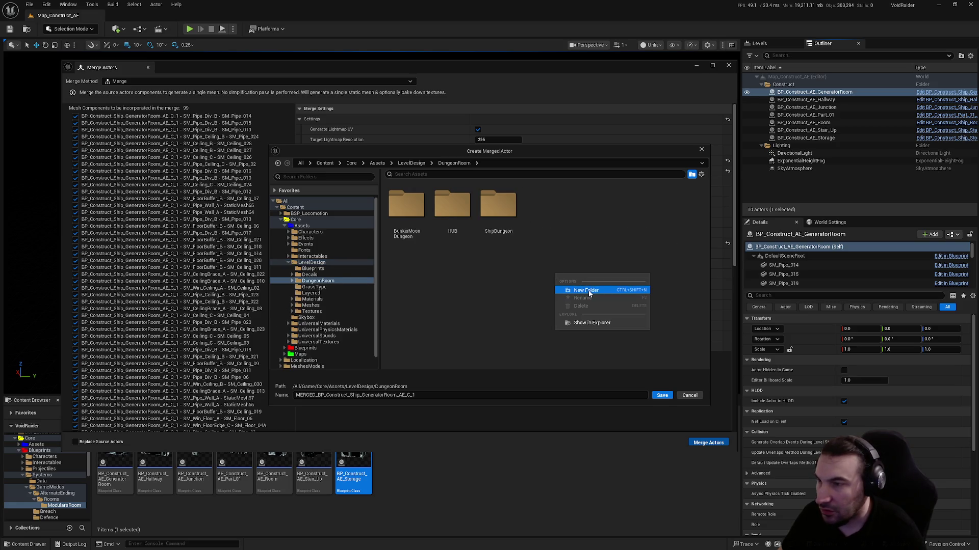
pyautogui.click(574, 288)
pyautogui.write('Alter')
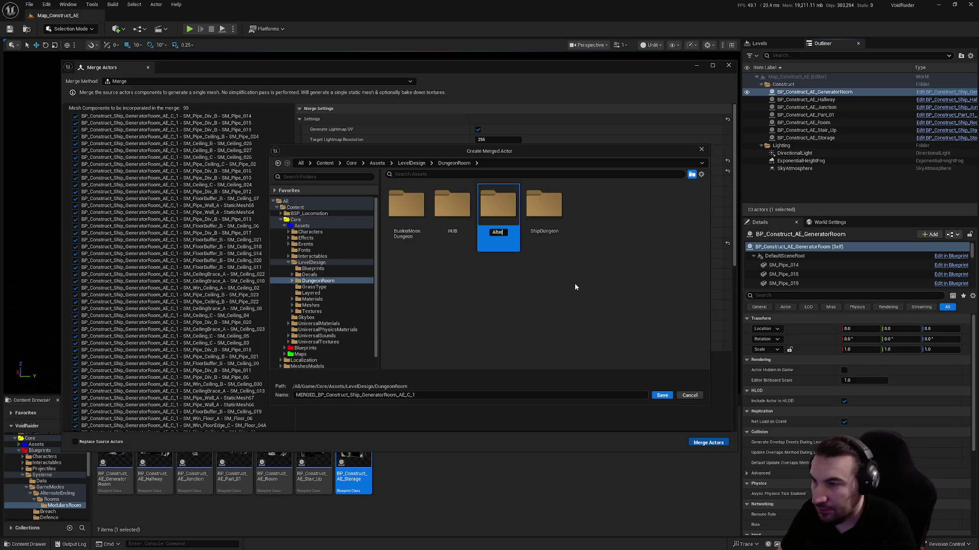
pyautogui.write('nateE')
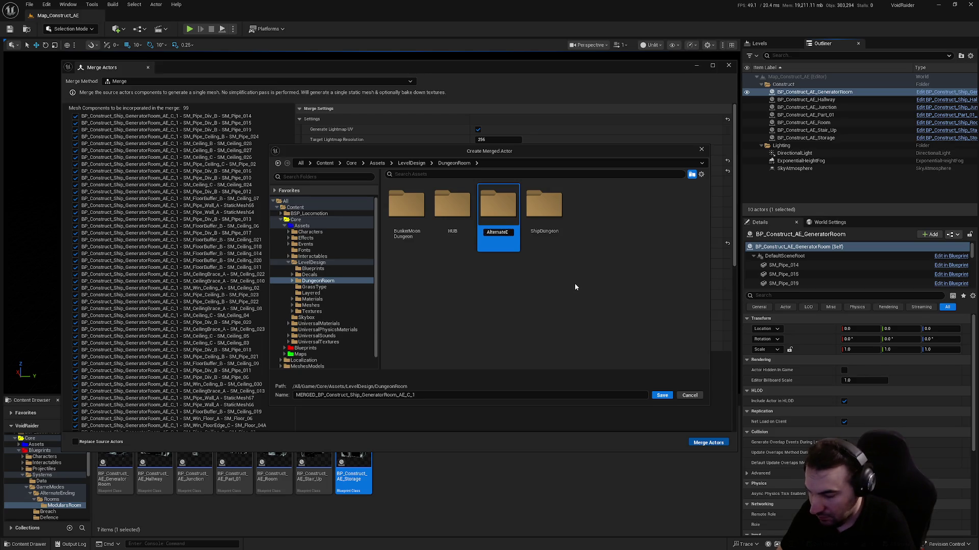
pyautogui.write('nding')
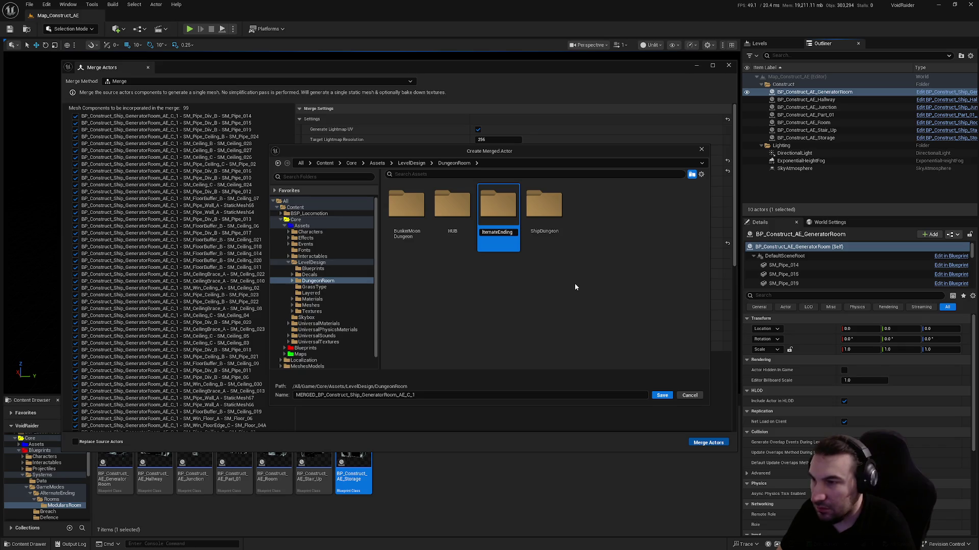
pyautogui.press('Return')
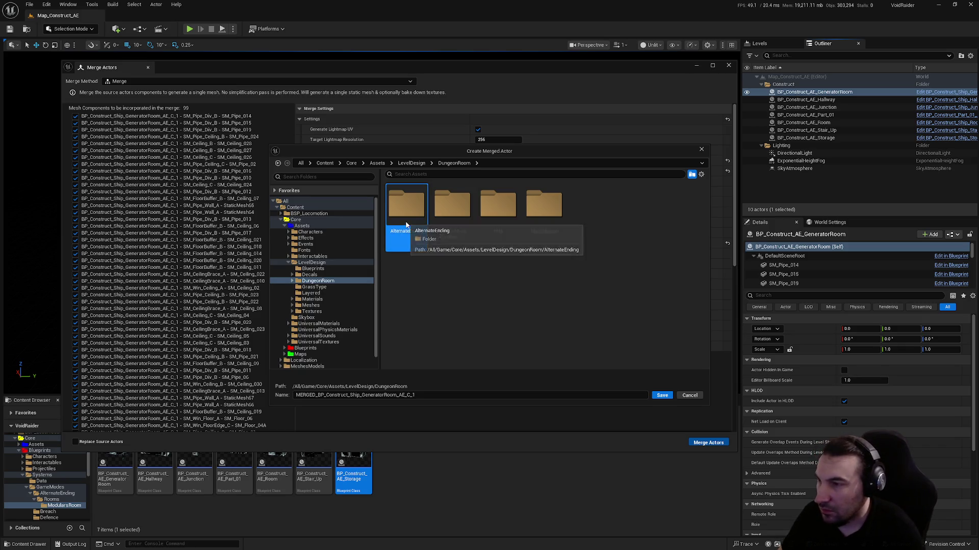
# - Inside AlternateEnding, create a new folder named Meshers
pyautogui.doubleClick(544, 205)
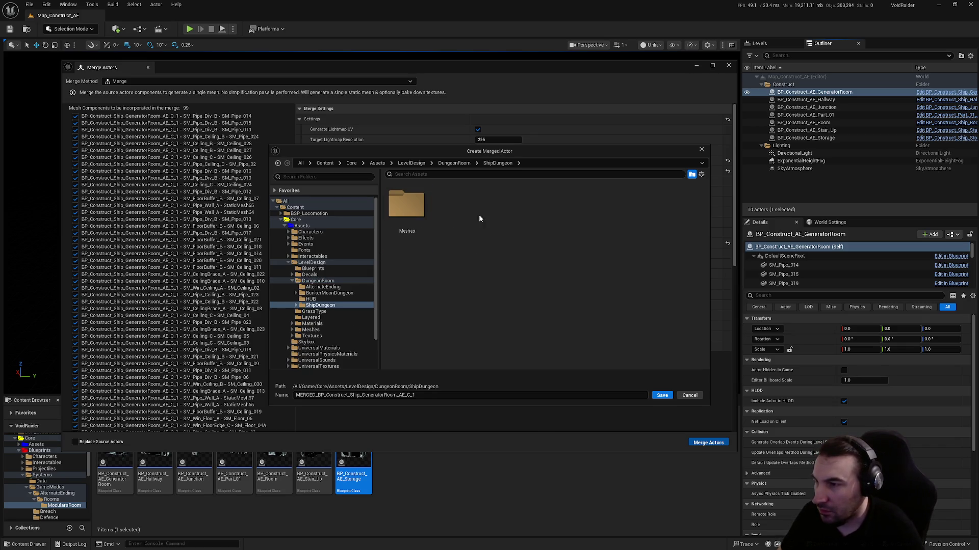
pyautogui.click(460, 165)
pyautogui.doubleClick(409, 207)
pyautogui.rightClick(436, 258)
pyautogui.click(475, 275)
pyautogui.write('Meshers')
pyautogui.press('Return')
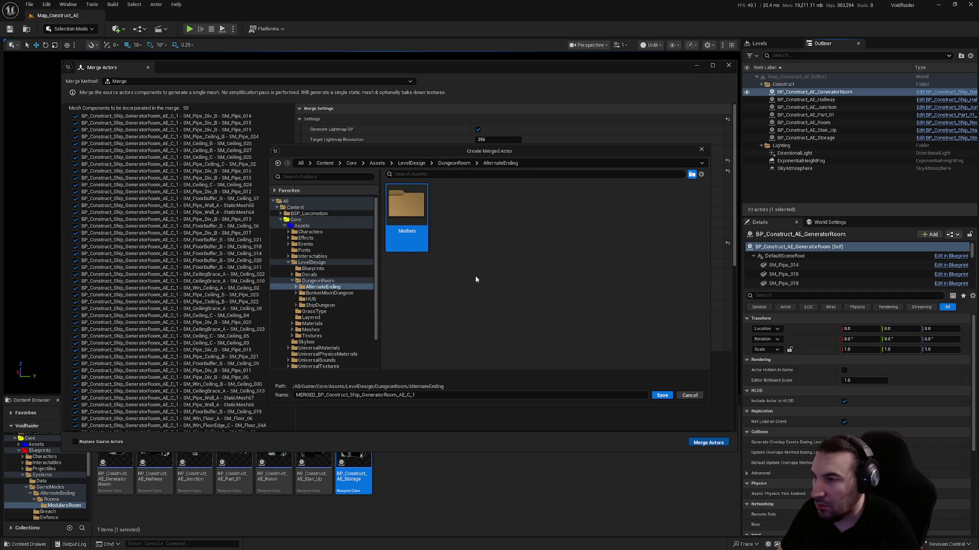
# - In Meshers, name the merged mesh MERGED_BP_AE_GeneratorRoom and save to start the merge
pyautogui.doubleClick(415, 216)
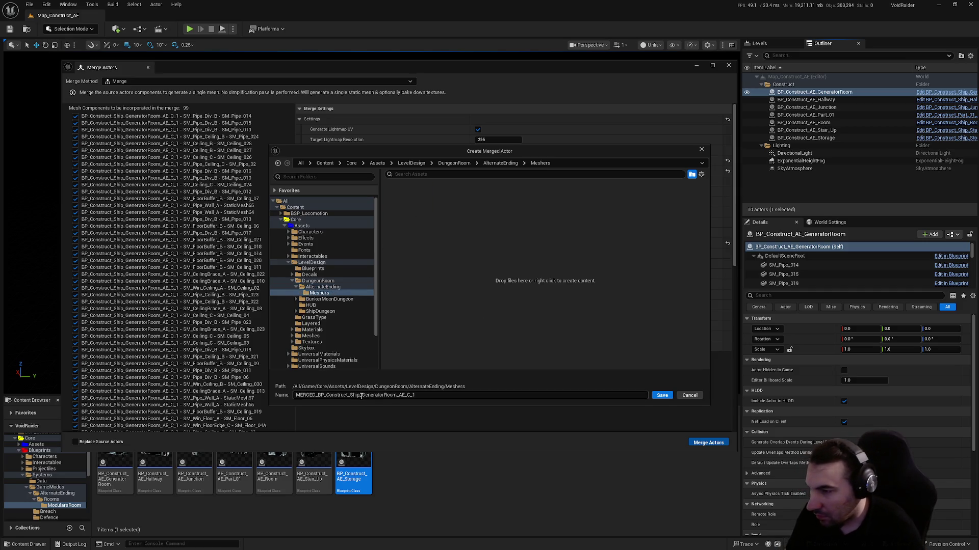
pyautogui.moveTo(360, 396); pyautogui.dragTo(350, 395)
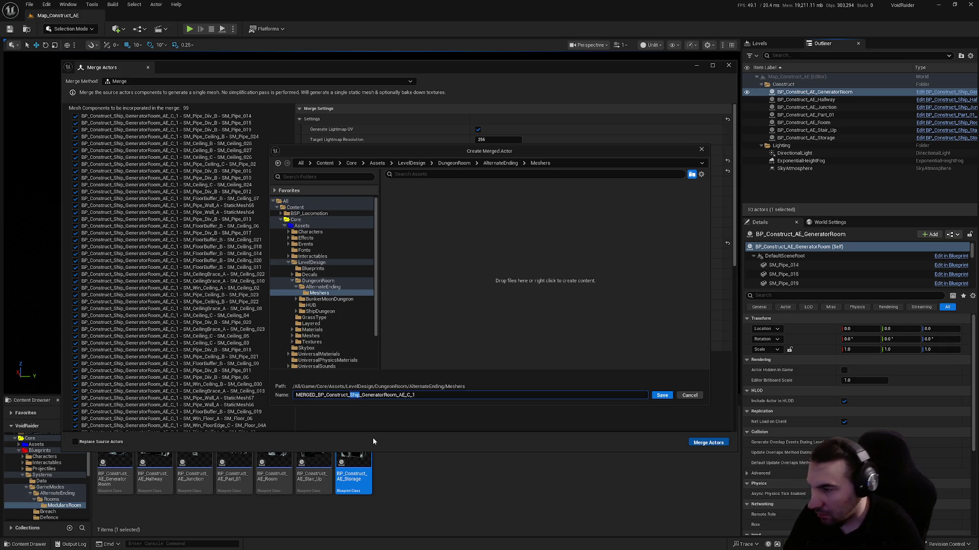
pyautogui.write('AE')
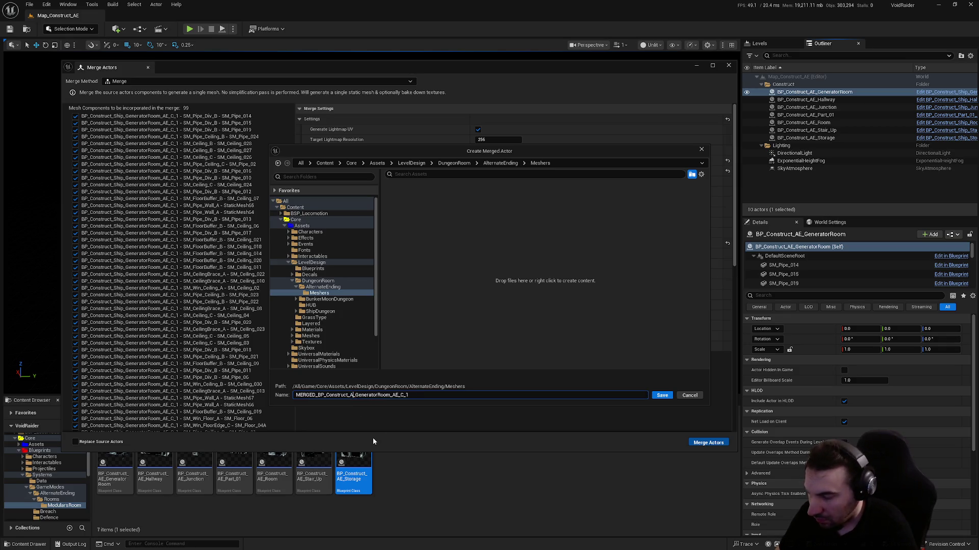
pyautogui.click(423, 398)
pyautogui.press('BackSpace')
pyautogui.press('BackSpace')
pyautogui.press('BackSpace')
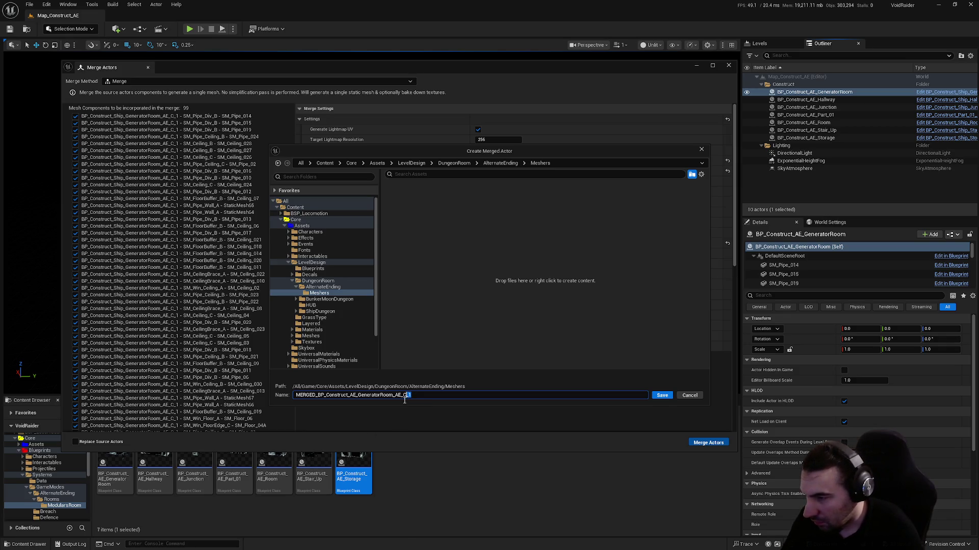
pyautogui.moveTo(347, 398); pyautogui.dragTo(327, 397)
pyautogui.press('BackSpace')
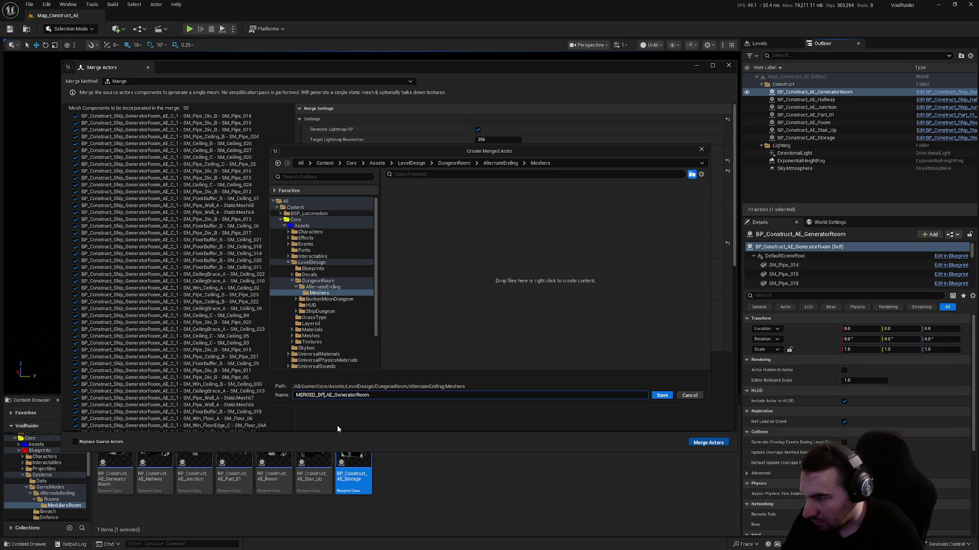
pyautogui.click(510, 308)
pyautogui.click(462, 396)
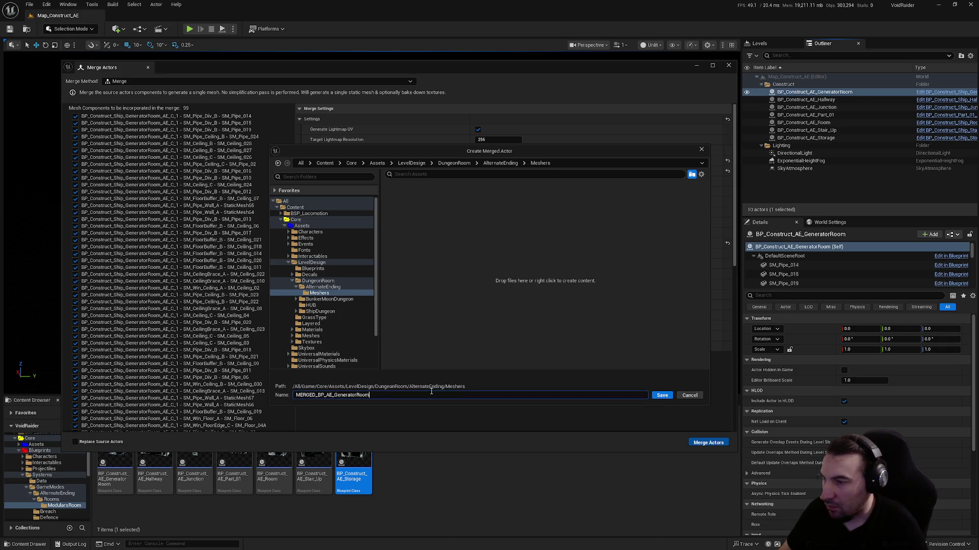
pyautogui.click(662, 396)
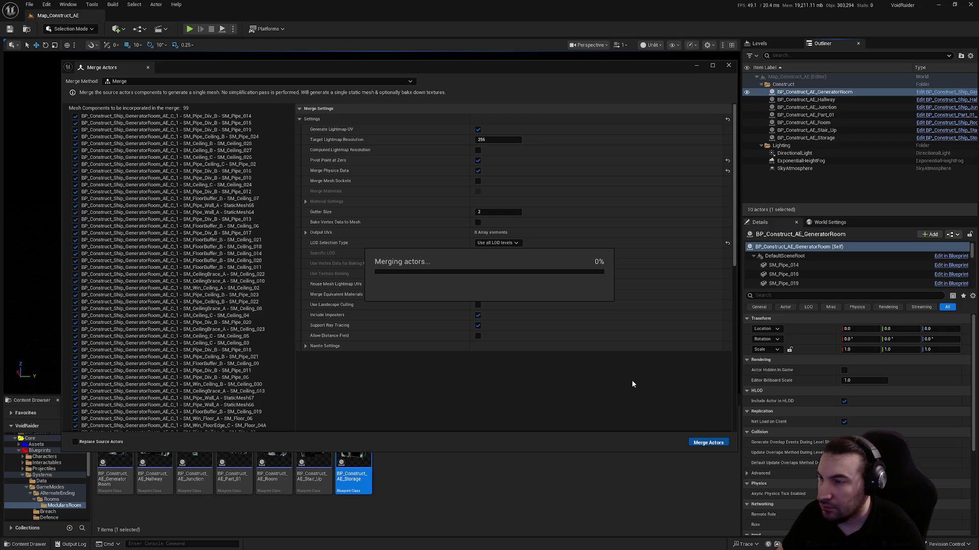
# - Close the Merge Actors window and select the BP_Construct_AE_Hallway actor
pyautogui.click(728, 65)
pyautogui.click(806, 100)
pyautogui.click(92, 4)
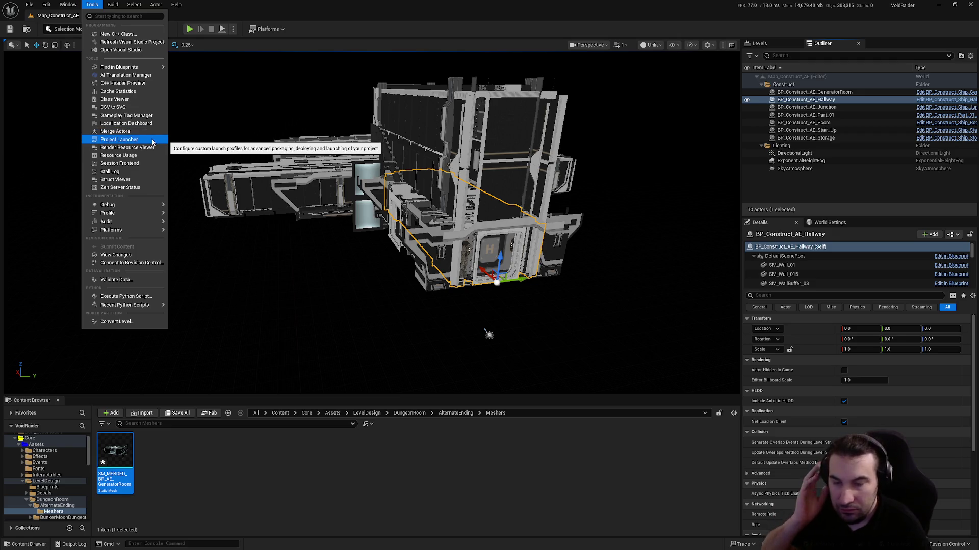
# - Check the output level in the Windows audio mixer, then return to Unreal's Tools menu
pyautogui.click(405, 542)
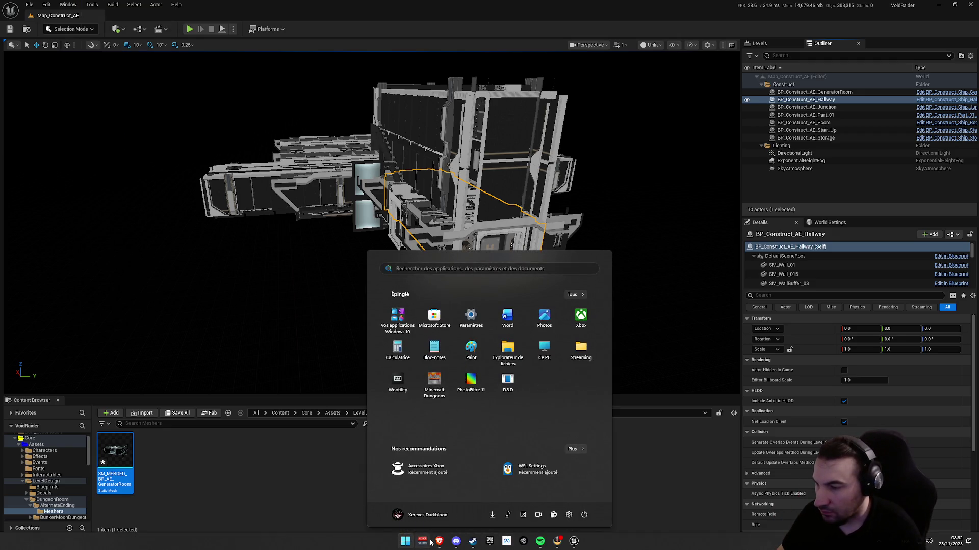
pyautogui.click(423, 542)
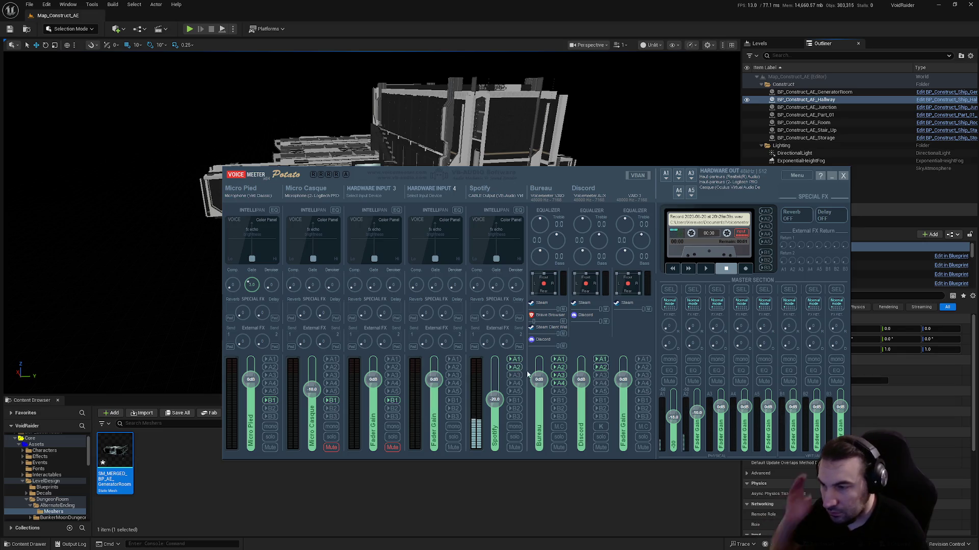
pyautogui.doubleClick(674, 394)
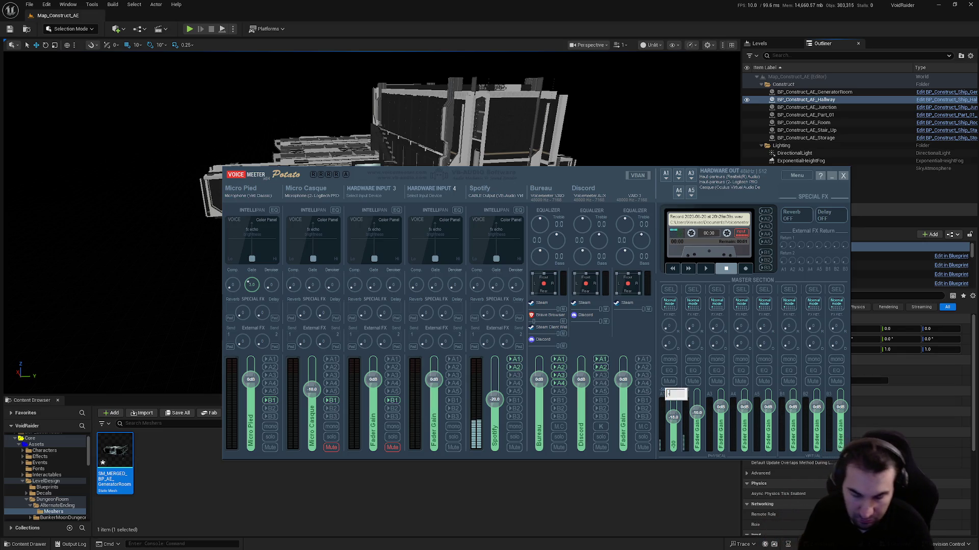
pyautogui.press('Escape')
pyautogui.click(121, 14)
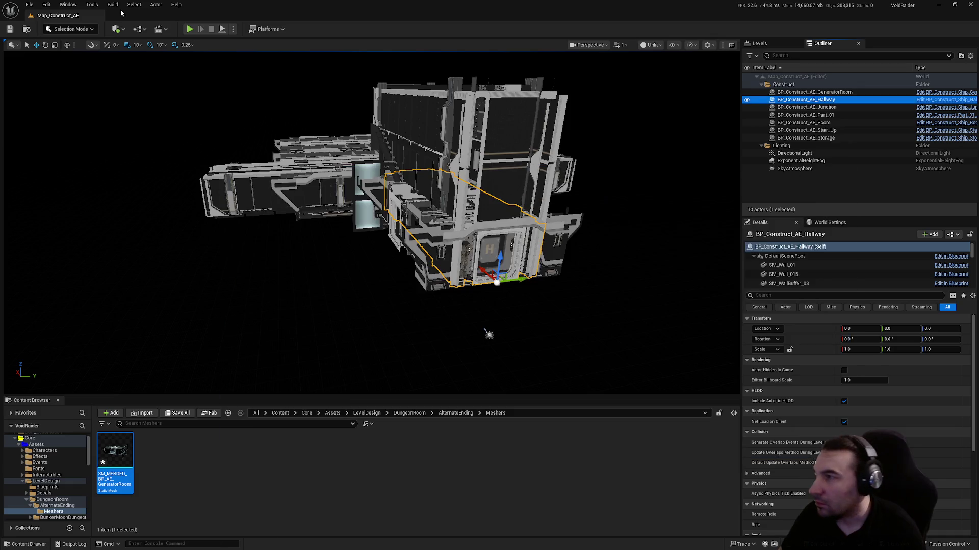
pyautogui.click(92, 5)
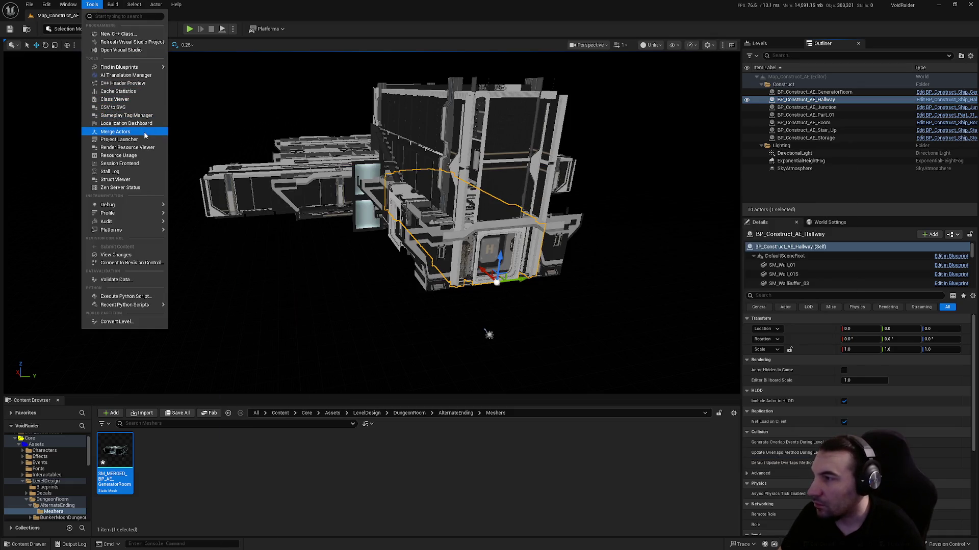
# - Merge the Hallway actor and browse the save dialog to Core/Assets/LevelDesign
pyautogui.click(144, 132)
pyautogui.click(702, 444)
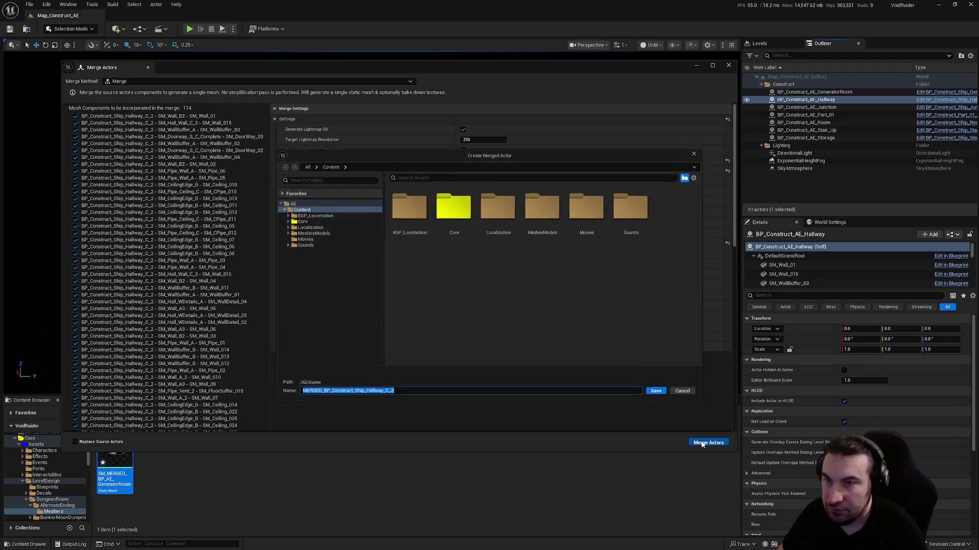
pyautogui.doubleClick(466, 216)
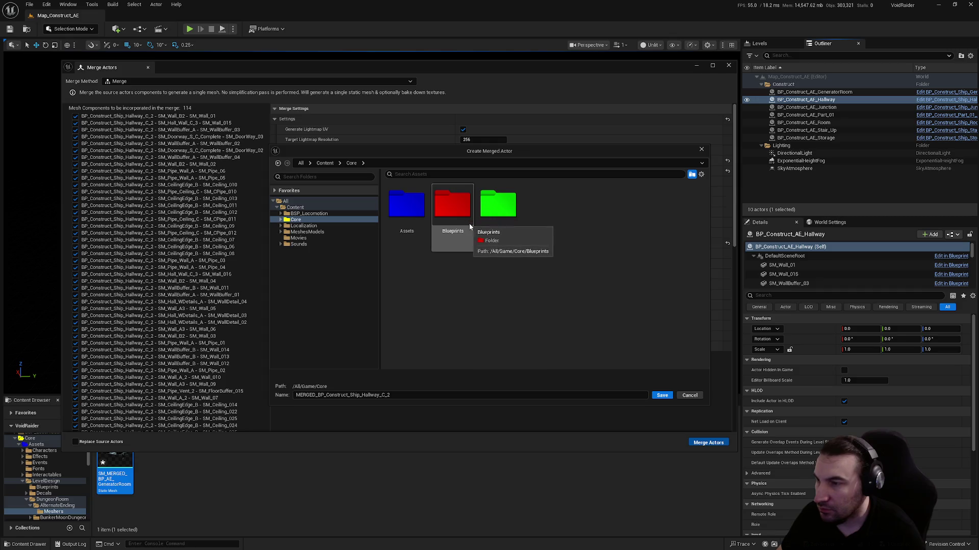
pyautogui.doubleClick(399, 209)
pyautogui.doubleClick(635, 230)
# - Open DungeonRoom/AlternateEnding/Meshers and reuse the GeneratorRoom mesh name, selecting GeneratorRoom for replacement
pyautogui.click(516, 240)
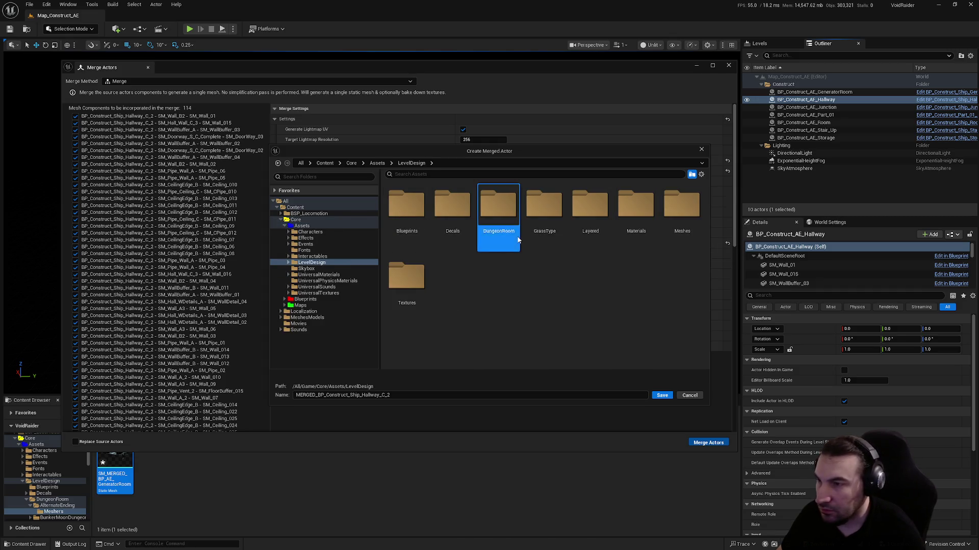
pyautogui.doubleClick(517, 240)
pyautogui.doubleClick(407, 209)
pyautogui.doubleClick(407, 209)
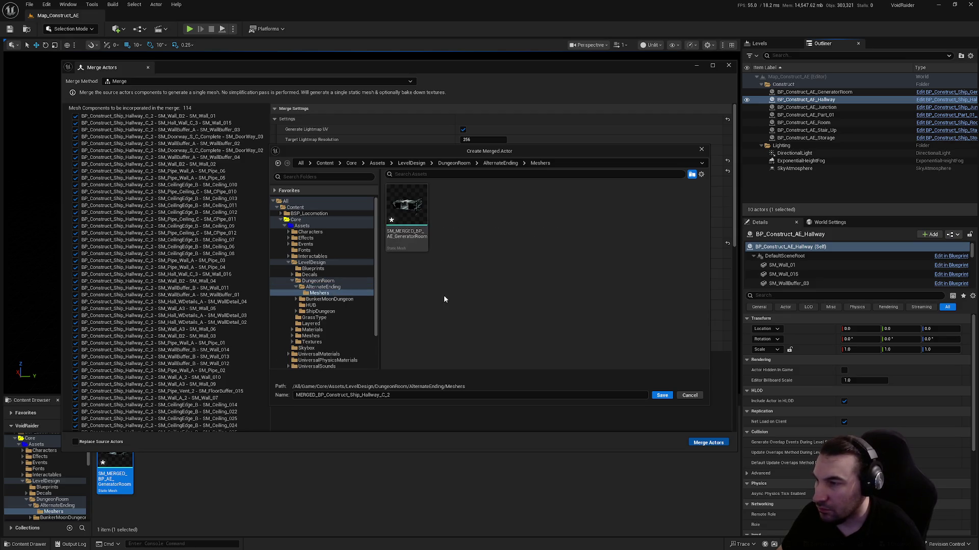
pyautogui.click(406, 209)
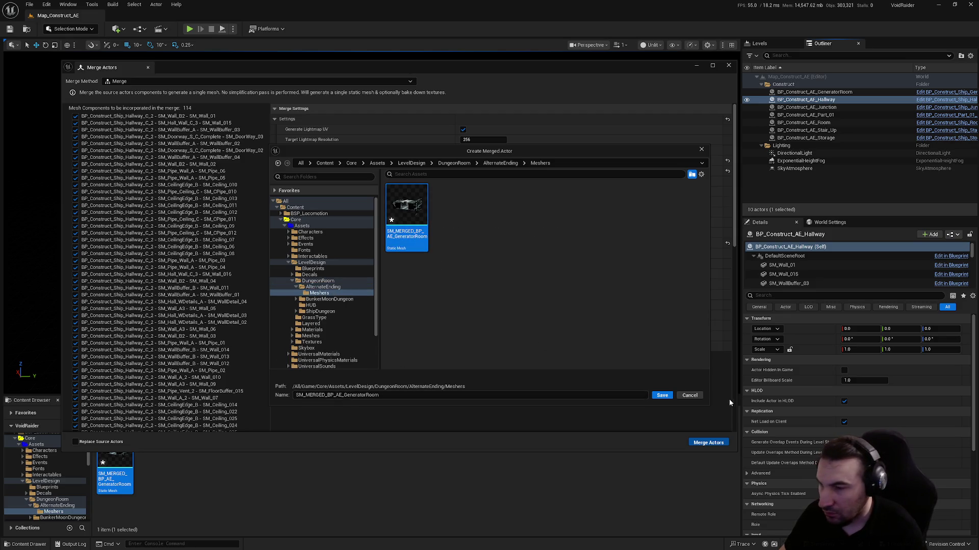
pyautogui.moveTo(404, 395); pyautogui.dragTo(343, 397)
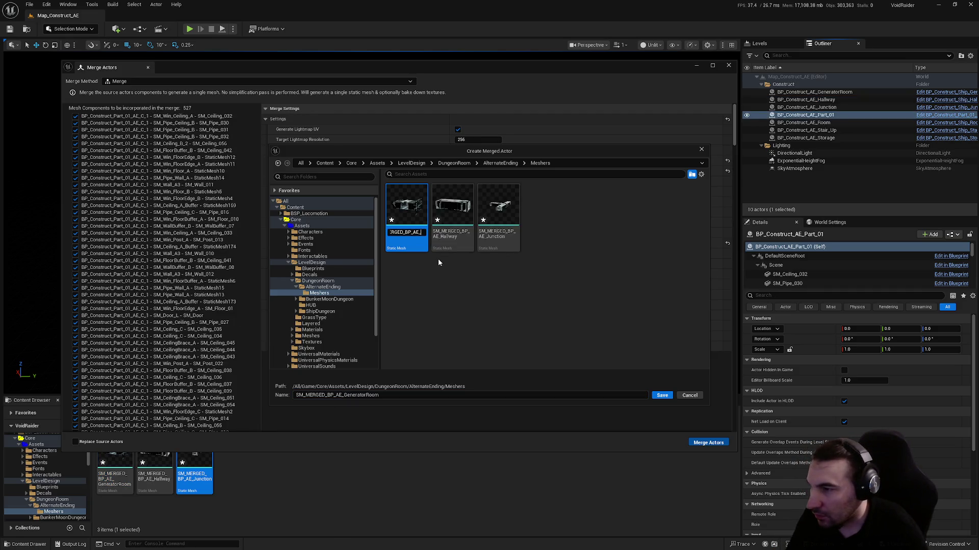
# - Remove BP_ from the GeneratorRoom, Hallway and Junction merged mesh names
pyautogui.press('BackSpace')
pyautogui.press('BackSpace')
pyautogui.press('BackSpace')
pyautogui.press('Return')
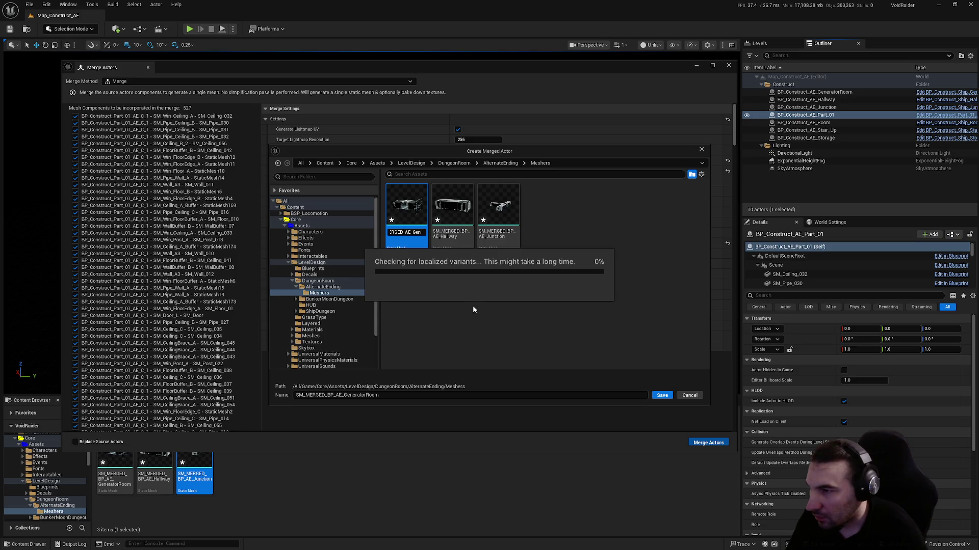
pyautogui.click(459, 239)
pyautogui.click(459, 237)
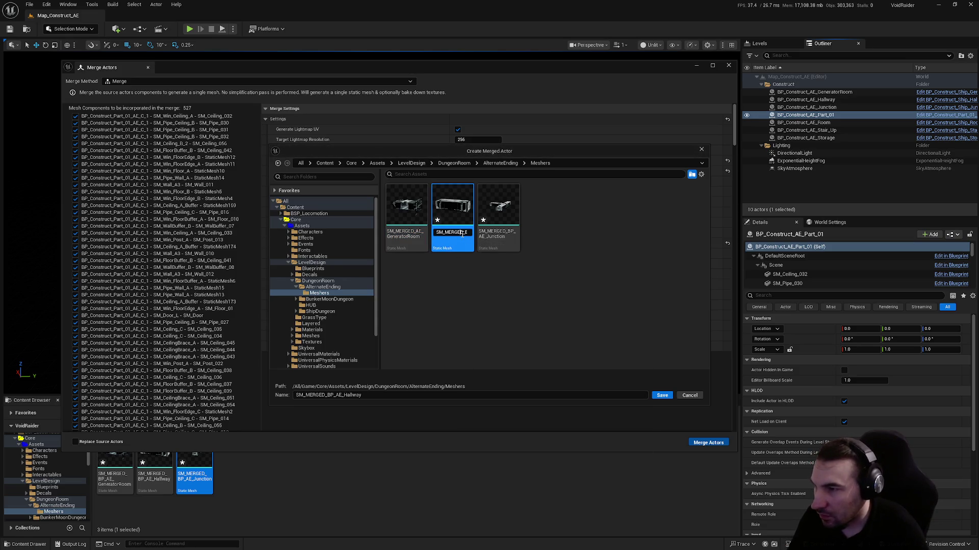
pyautogui.press('BackSpace')
pyautogui.press('BackSpace')
pyautogui.press('BackSpace')
pyautogui.press('Return')
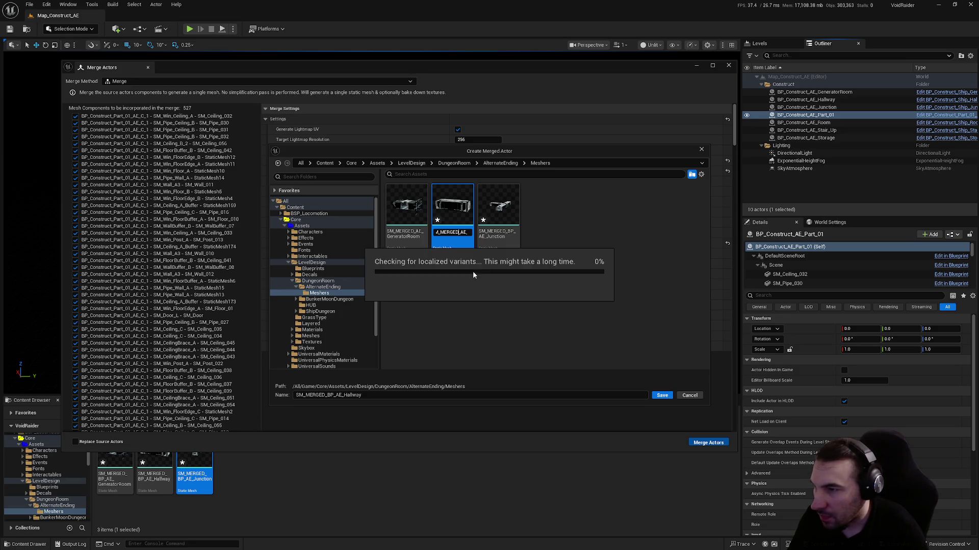
pyautogui.click(498, 233)
pyautogui.click(498, 234)
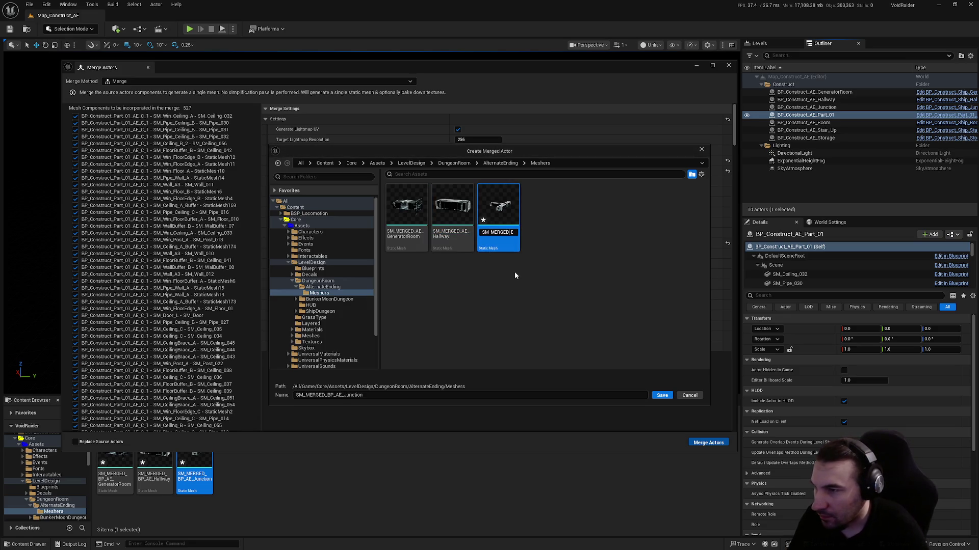
pyautogui.press('Return')
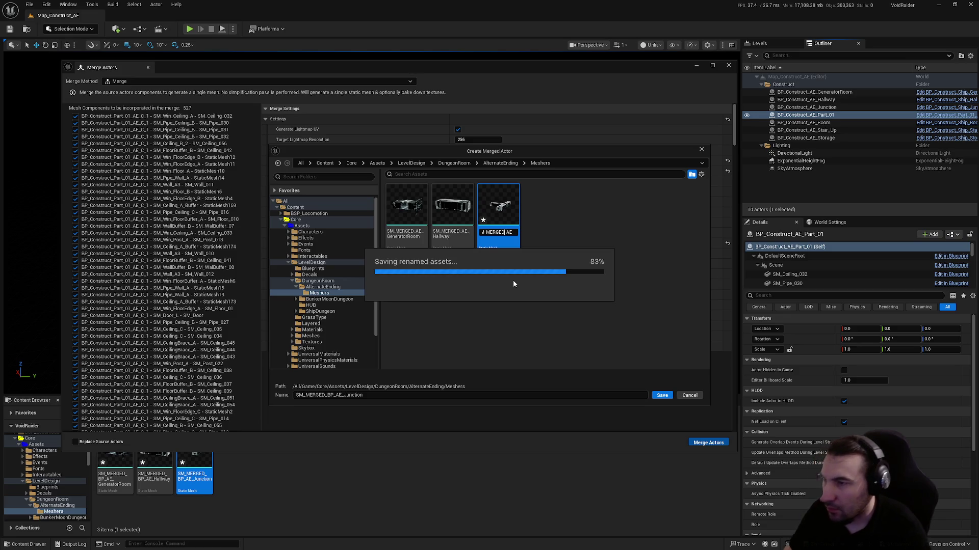
# - Name the new merged mesh SM_MERGED_AE_Part_01 and save it to Meshers
pyautogui.moveTo(389, 395); pyautogui.dragTo(336, 402)
pyautogui.click(332, 396)
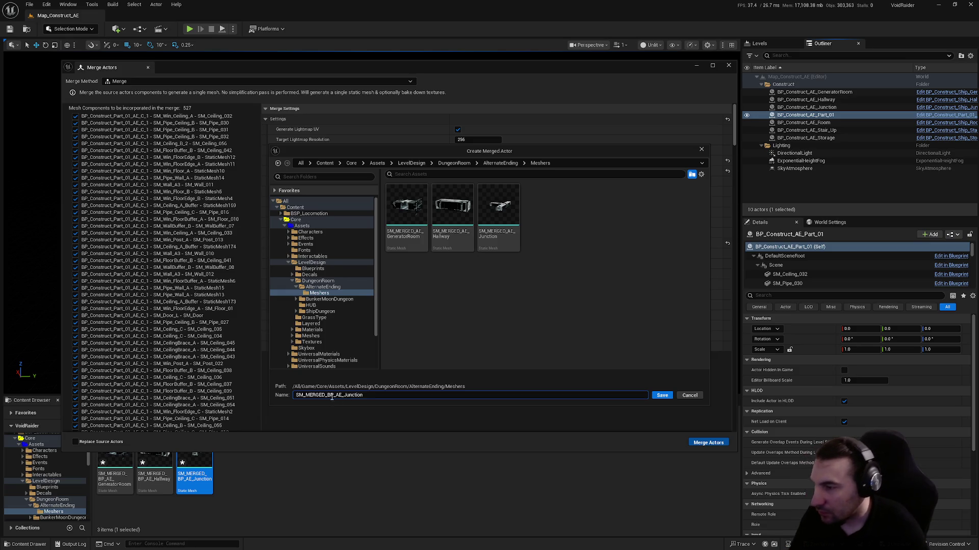
pyautogui.press('BackSpace')
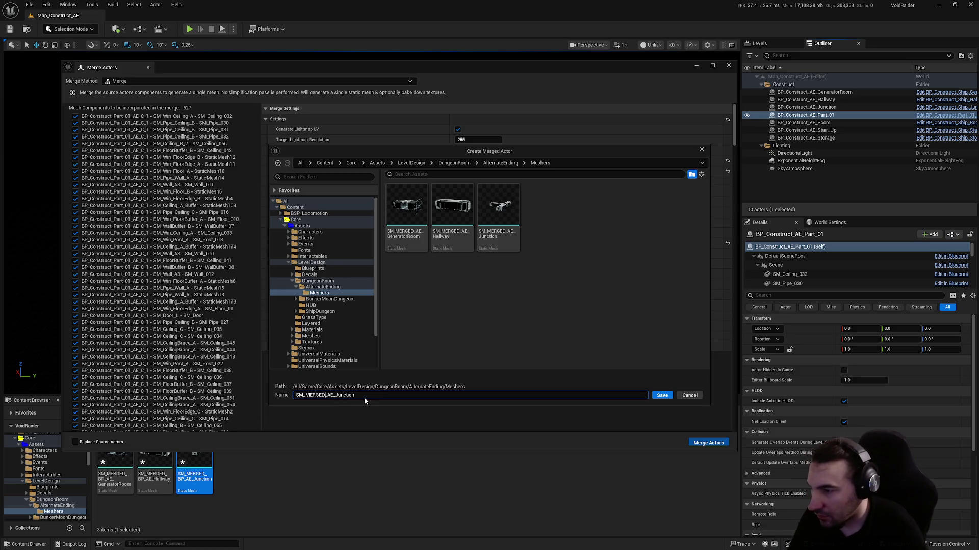
pyautogui.moveTo(363, 397); pyautogui.dragTo(334, 399)
pyautogui.press('BackSpace')
pyautogui.write('Part_01')
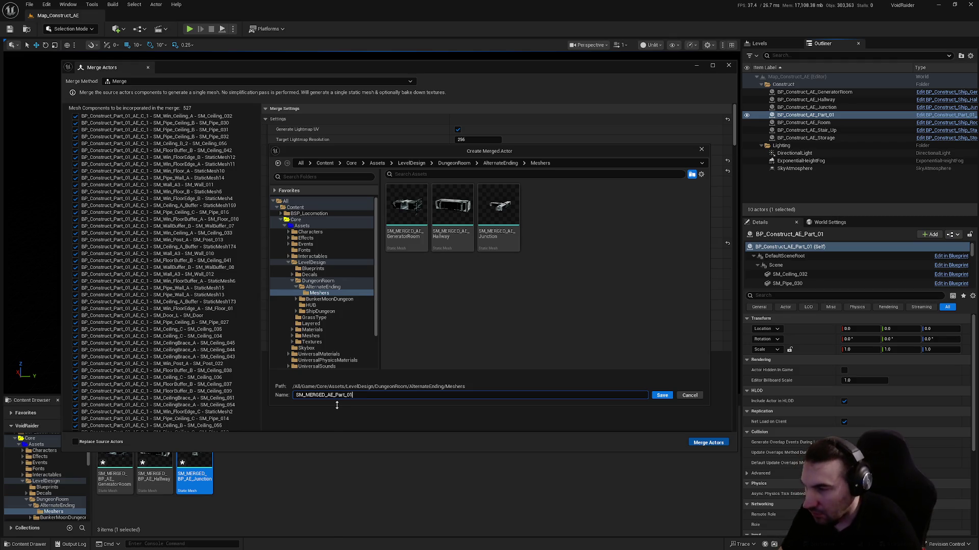
pyautogui.click(481, 301)
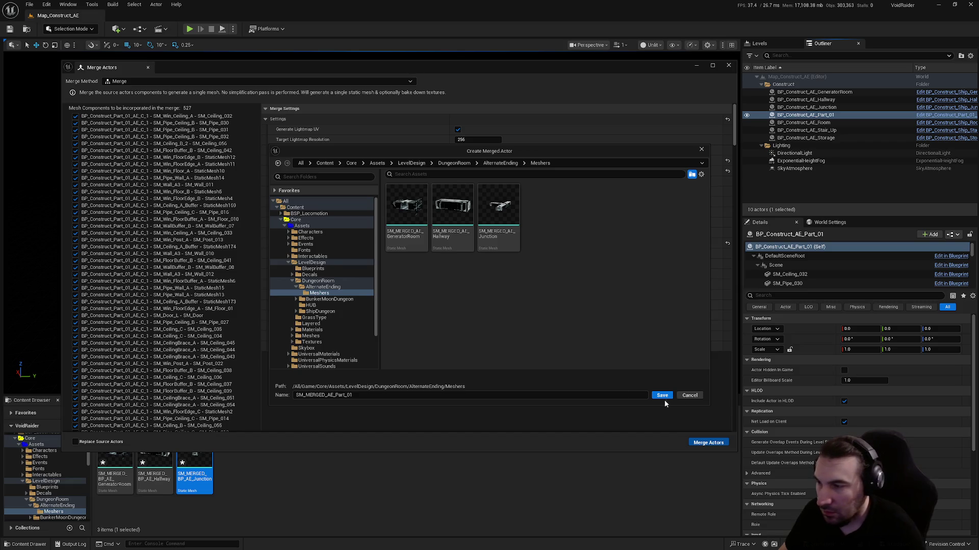
pyautogui.moveTo(337, 400); pyautogui.dragTo(295, 396)
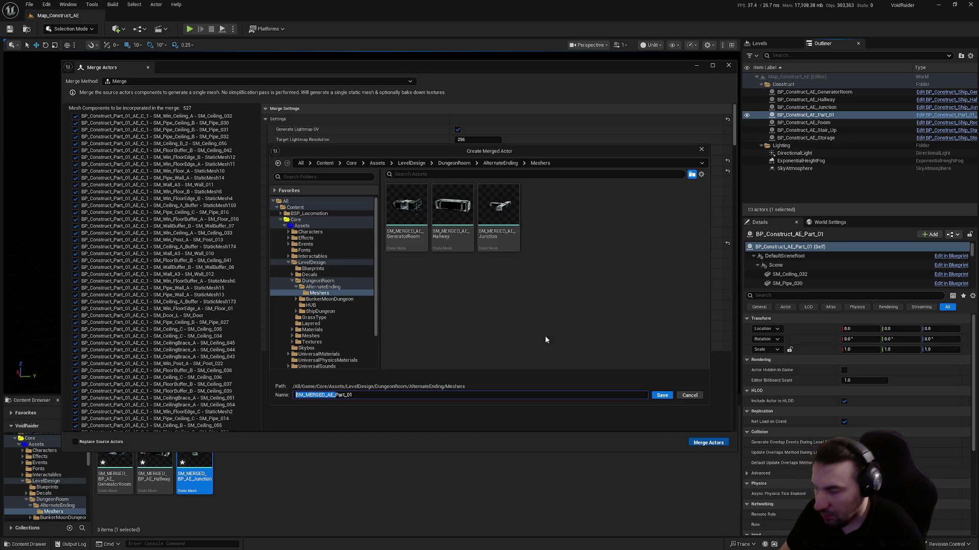
pyautogui.click(661, 395)
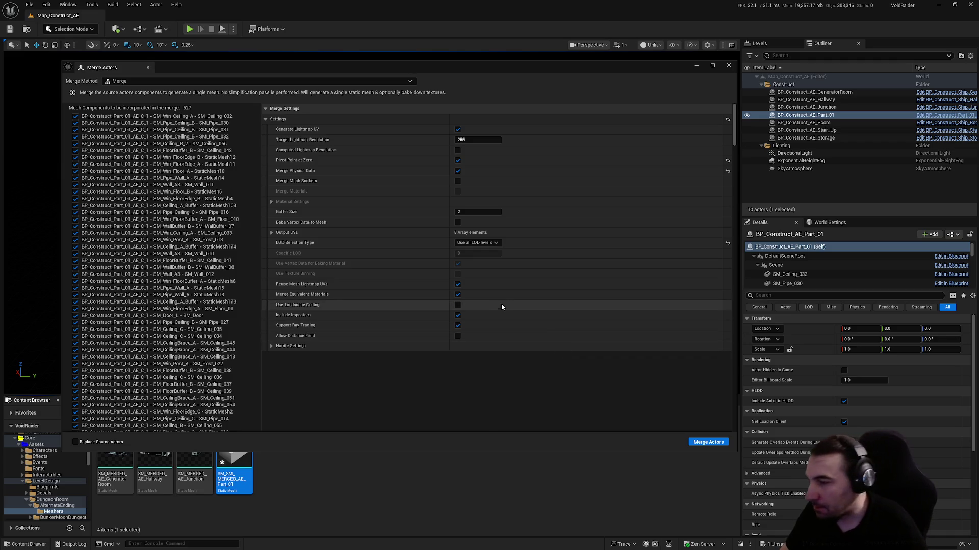
# - Close Merge Actors and save the new Part_01 mesh through Save All
pyautogui.click(728, 65)
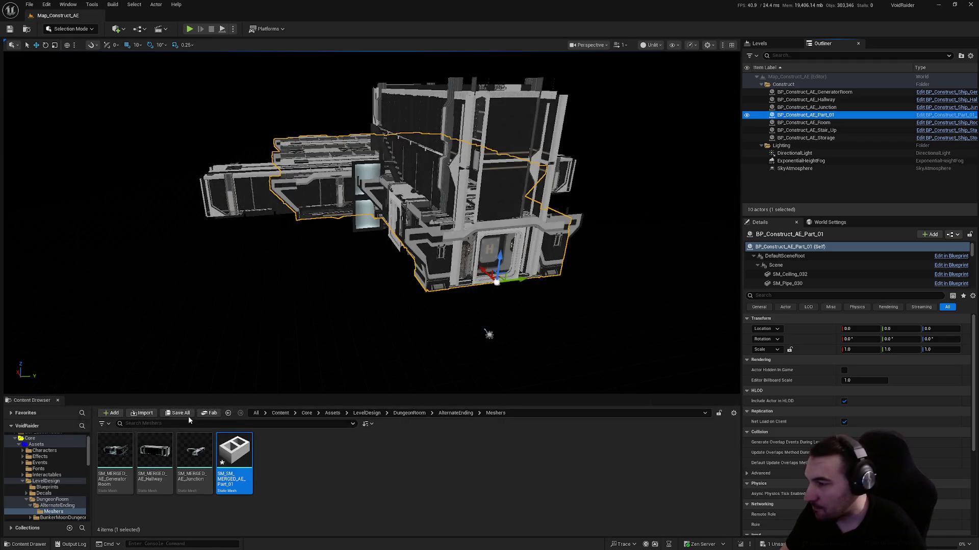
pyautogui.click(178, 413)
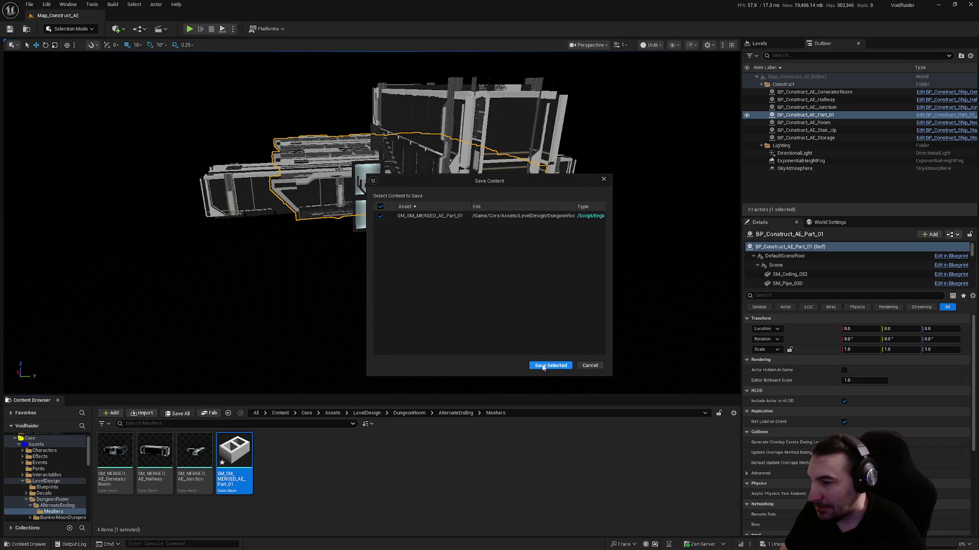
pyautogui.click(543, 361)
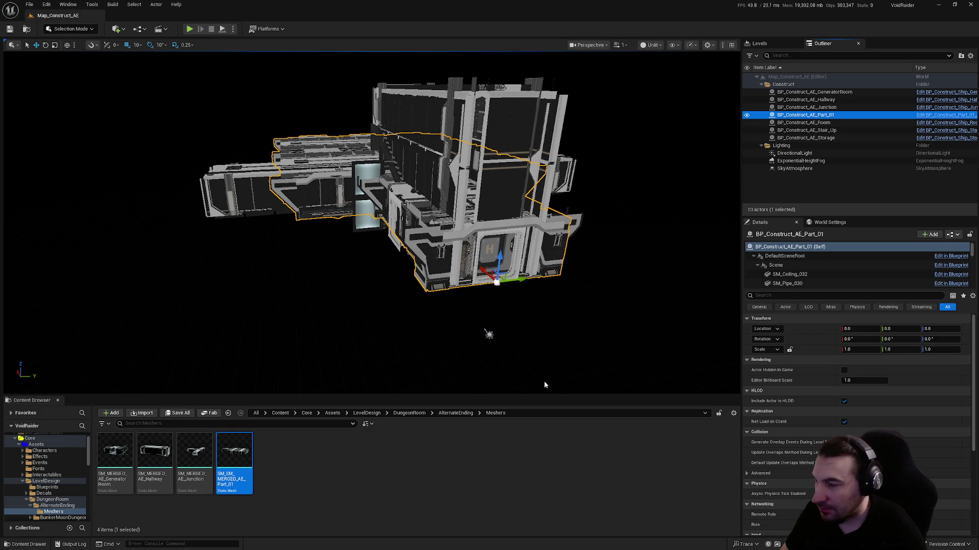
# - Merge the Room actor into a mesh named SM_MERGED_AE_Room_01 saved in Meshers
pyautogui.click(834, 123)
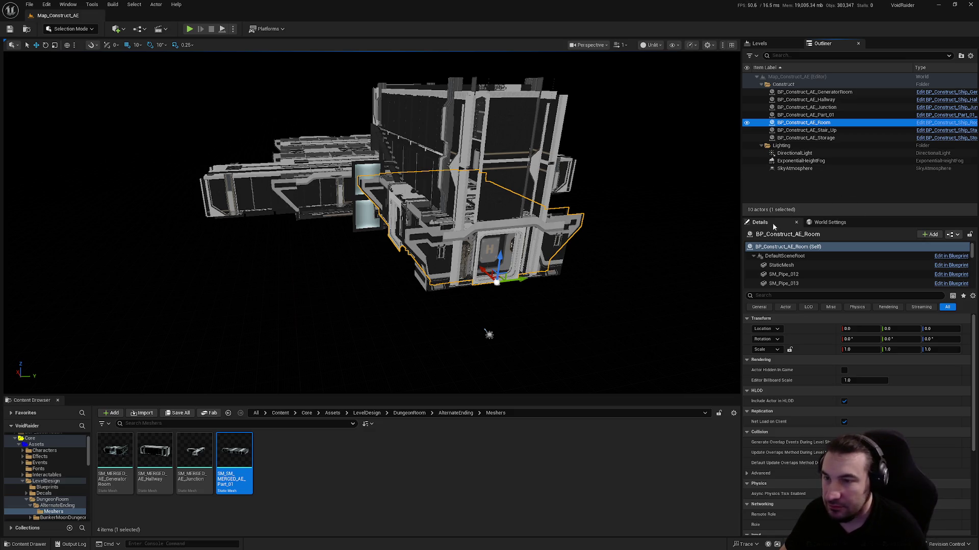
pyautogui.click(92, 4)
pyautogui.click(115, 132)
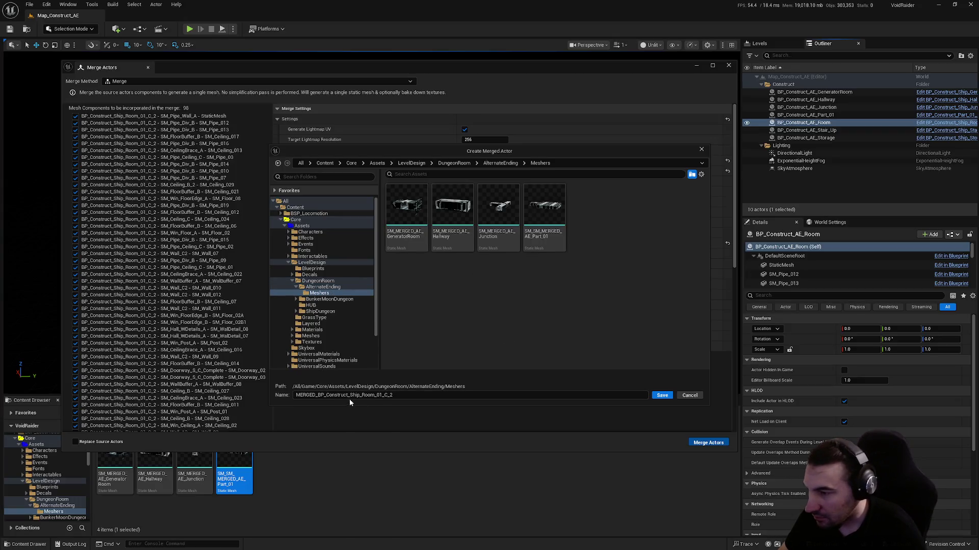
pyautogui.moveTo(359, 397); pyautogui.dragTo(247, 401)
pyautogui.write('SM_MERGED_AE')
pyautogui.click(366, 396)
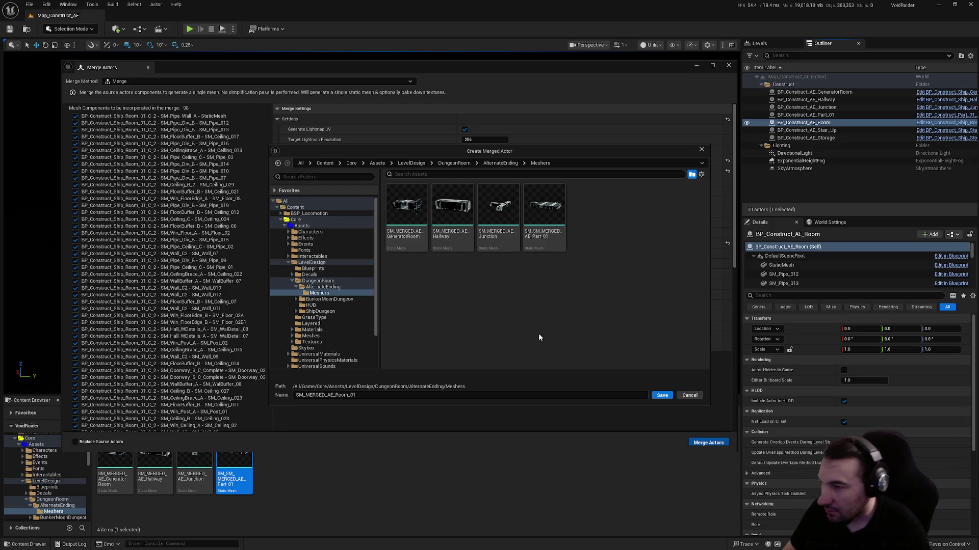
pyautogui.click(665, 396)
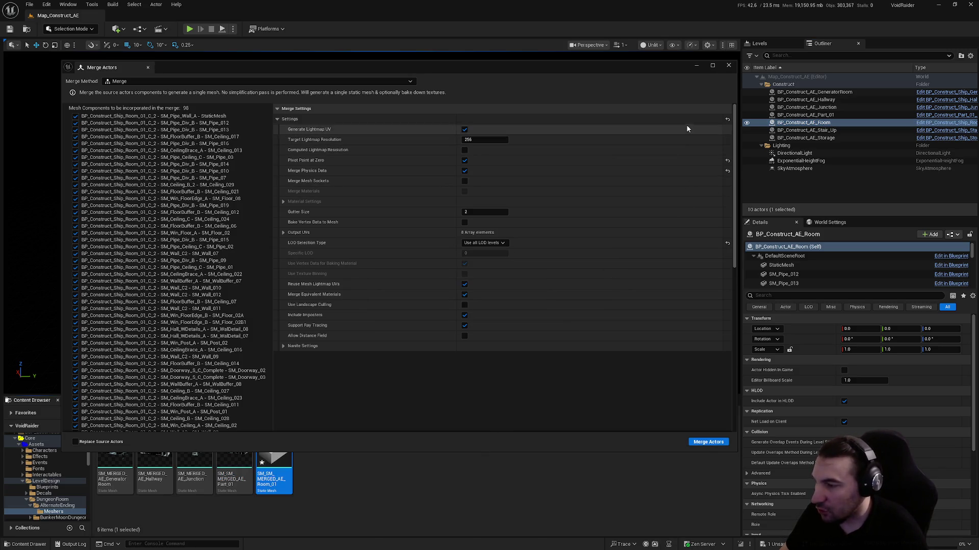
# - Close Merge Actors and strip the doubled SM_ prefix from the Part_01 and Room_01 meshes
pyautogui.click(728, 68)
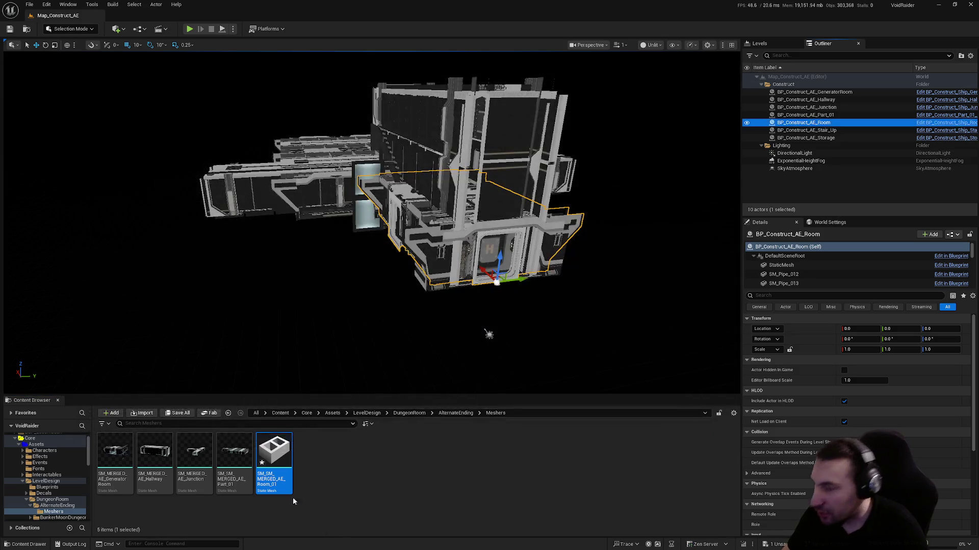
pyautogui.click(229, 475)
pyautogui.click(229, 476)
pyautogui.click(228, 475)
pyautogui.press('BackSpace')
pyautogui.press('BackSpace')
pyautogui.press('BackSpace')
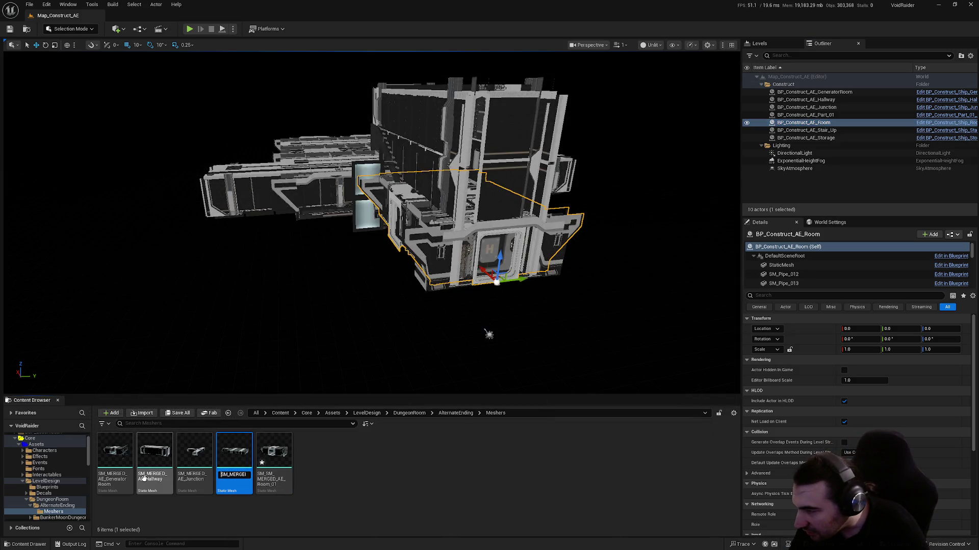
pyautogui.press('Return')
pyautogui.click(262, 468)
pyautogui.click(261, 467)
pyautogui.press('Delete')
pyautogui.press('Delete')
pyautogui.press('Delete')
pyautogui.press('Return')
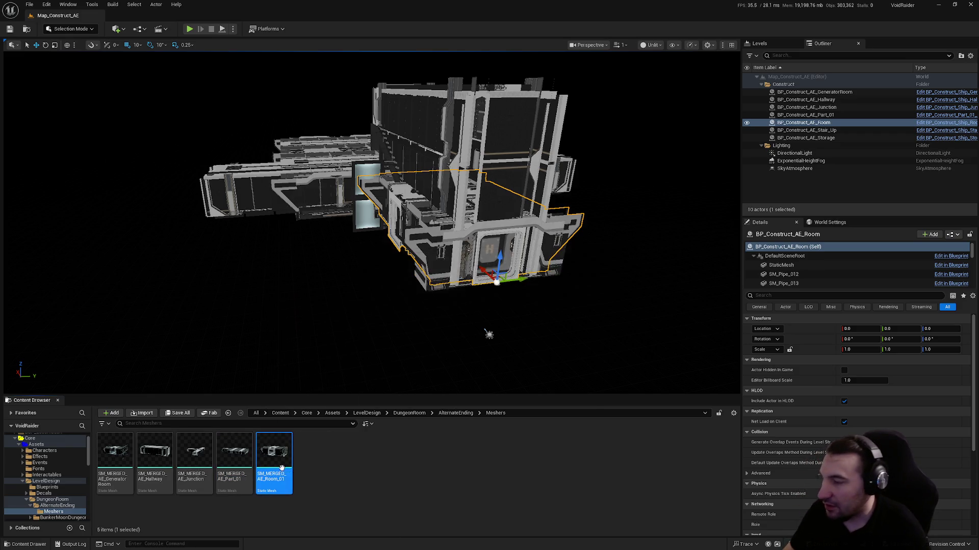
pyautogui.click(825, 130)
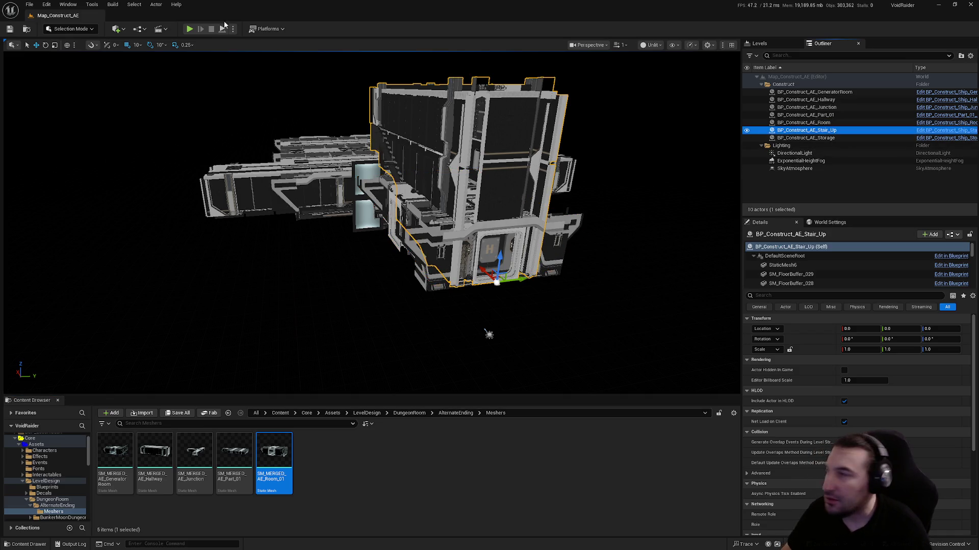
# - Open Merge Actors and browse to Assets > LevelDesign > DungeonRoom > AlternateEnding > Meshers
pyautogui.click(92, 4)
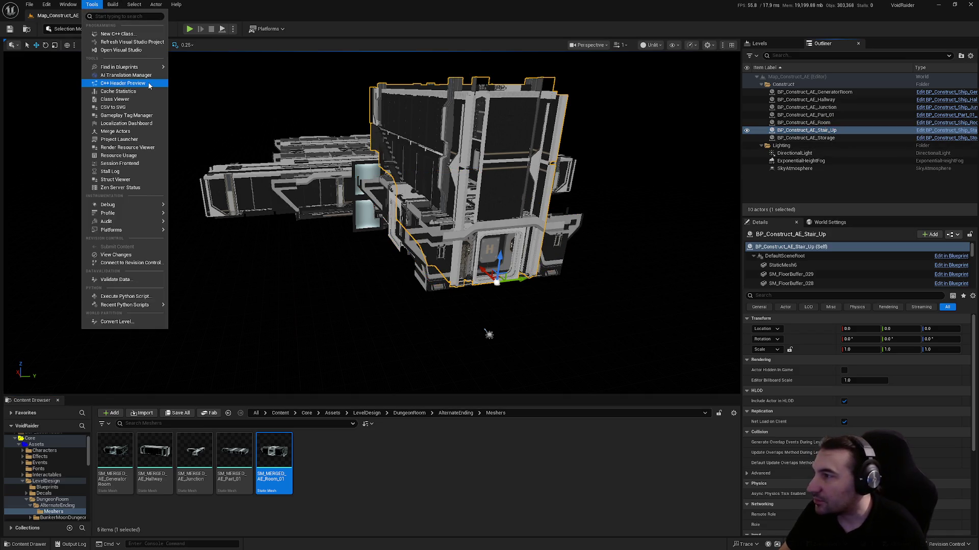
pyautogui.click(137, 132)
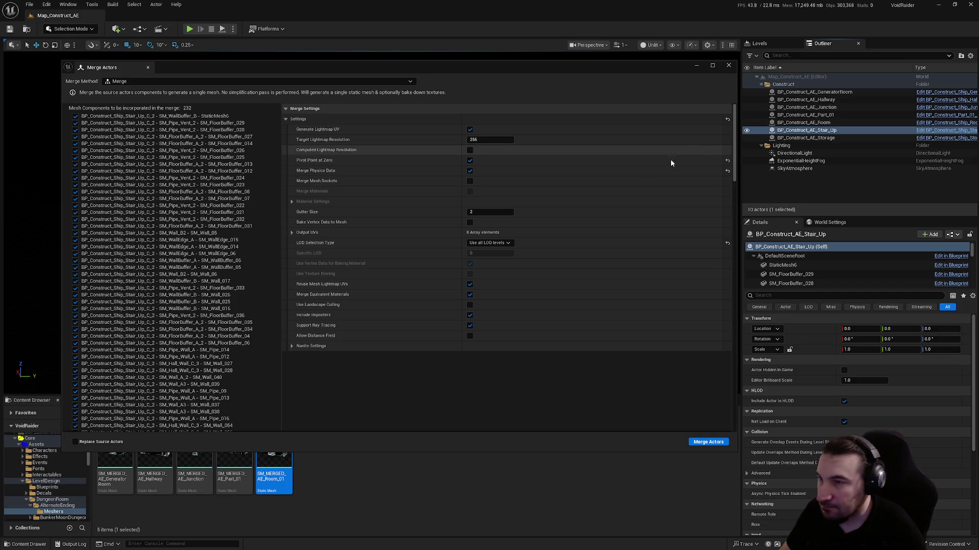
pyautogui.click(708, 442)
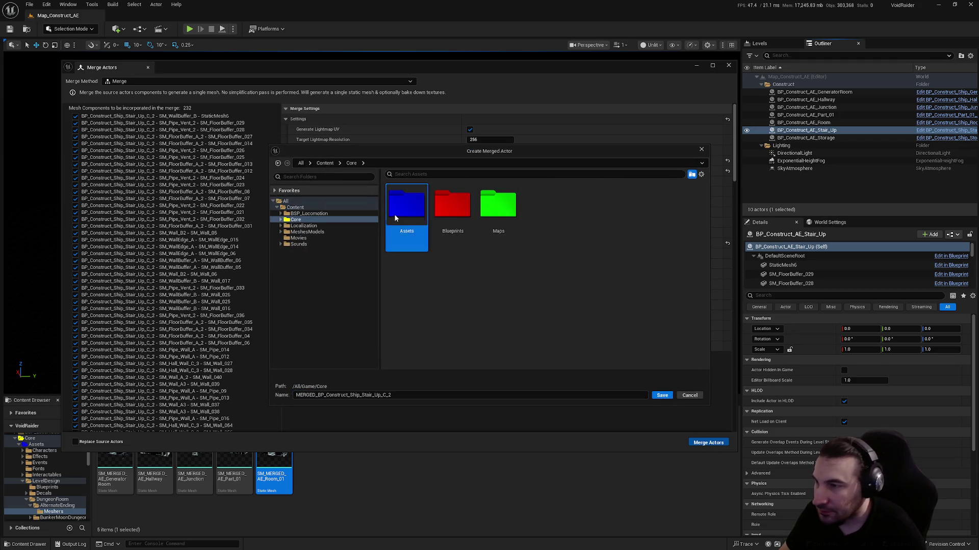
pyautogui.doubleClick(406, 204)
pyautogui.doubleClick(636, 204)
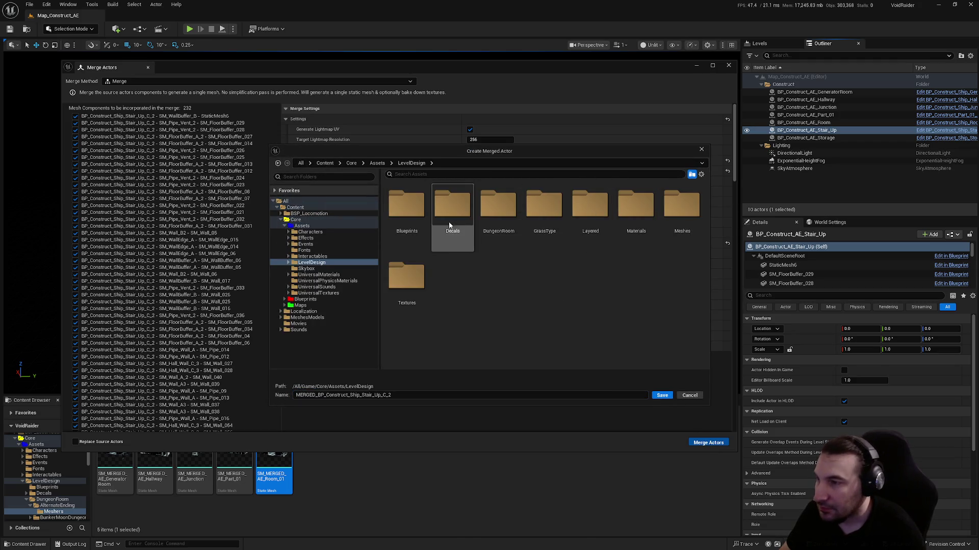
pyautogui.doubleClick(510, 236)
pyautogui.doubleClick(415, 234)
pyautogui.doubleClick(408, 209)
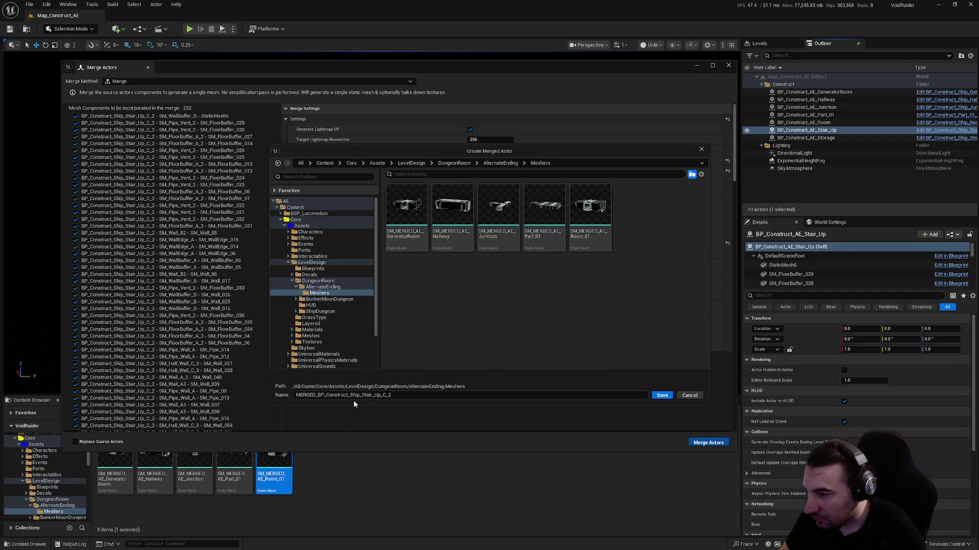
# - Name the merged mesh with the SM_MERGED_AE_ prefix and save it
pyautogui.moveTo(360, 397); pyautogui.dragTo(295, 396)
pyautogui.write('SM_MERGED_AE_')
pyautogui.moveTo(371, 396); pyautogui.dragTo(357, 401)
pyautogui.click(529, 327)
pyautogui.click(661, 396)
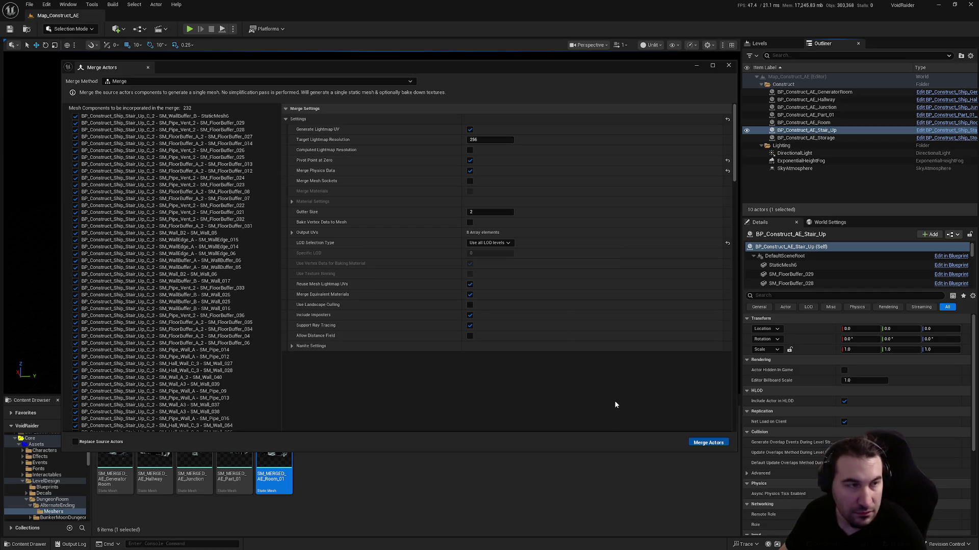
# - Rename the new asset to SM_MERGED_AE_Stair_Up by removing the doubled SM_ prefix
pyautogui.click(308, 477)
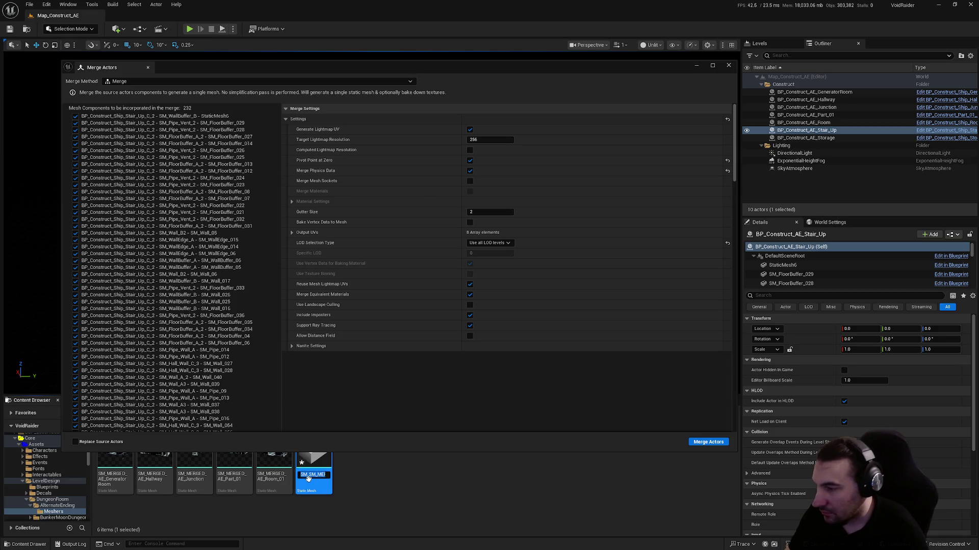
pyautogui.press('Home')
pyautogui.press('Delete')
pyautogui.press('Delete')
pyautogui.press('Delete')
pyautogui.press('Return')
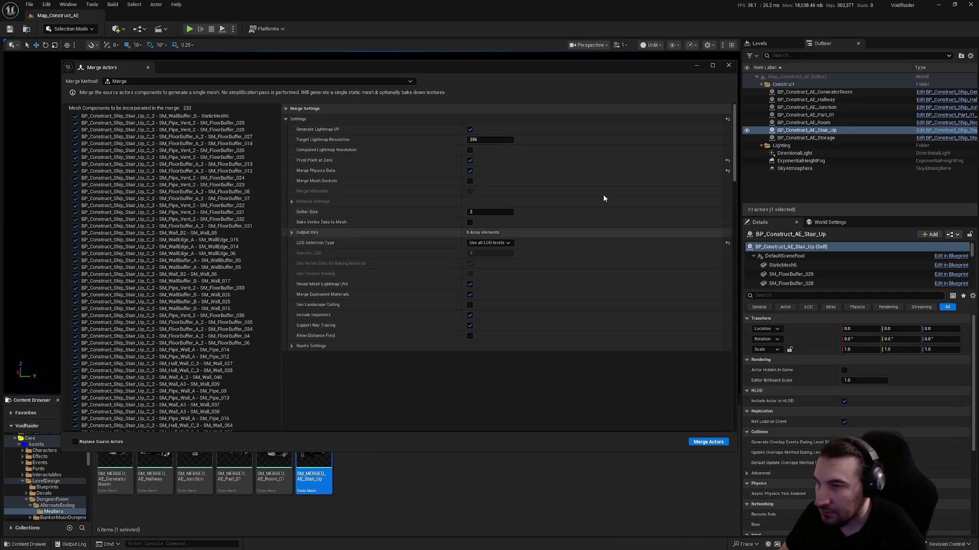
pyautogui.click(728, 66)
pyautogui.click(815, 138)
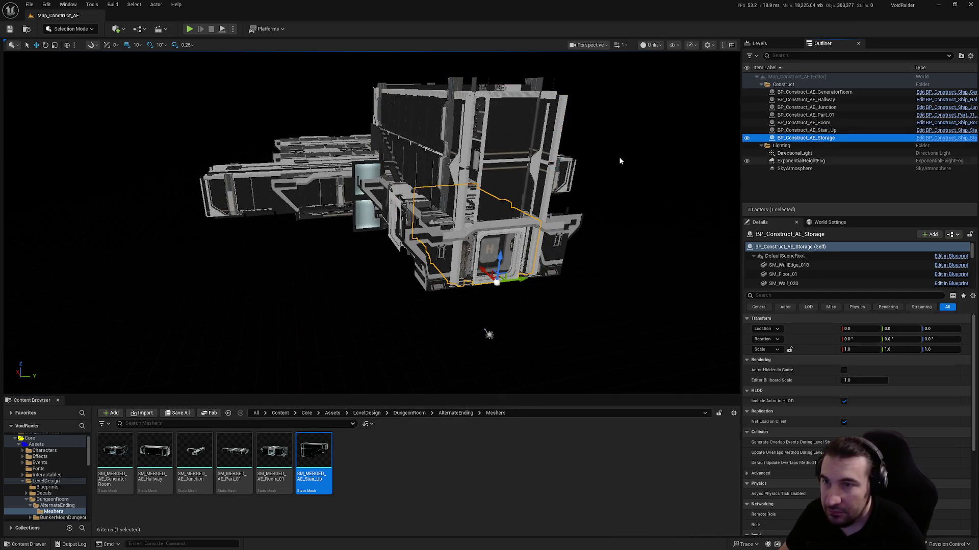
# - Open Merge Actors and browse from Core to the AlternateEnding Meshers folder
pyautogui.click(92, 4)
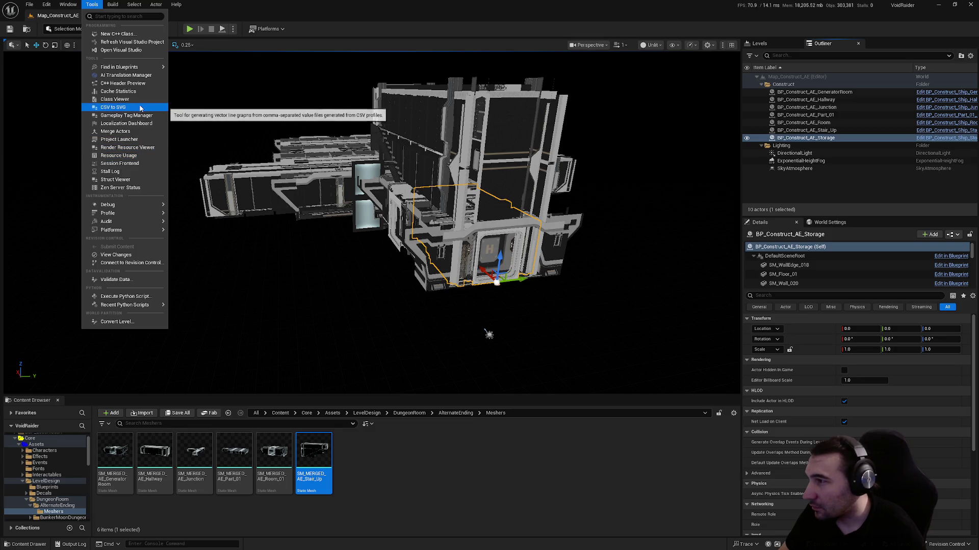
pyautogui.click(136, 131)
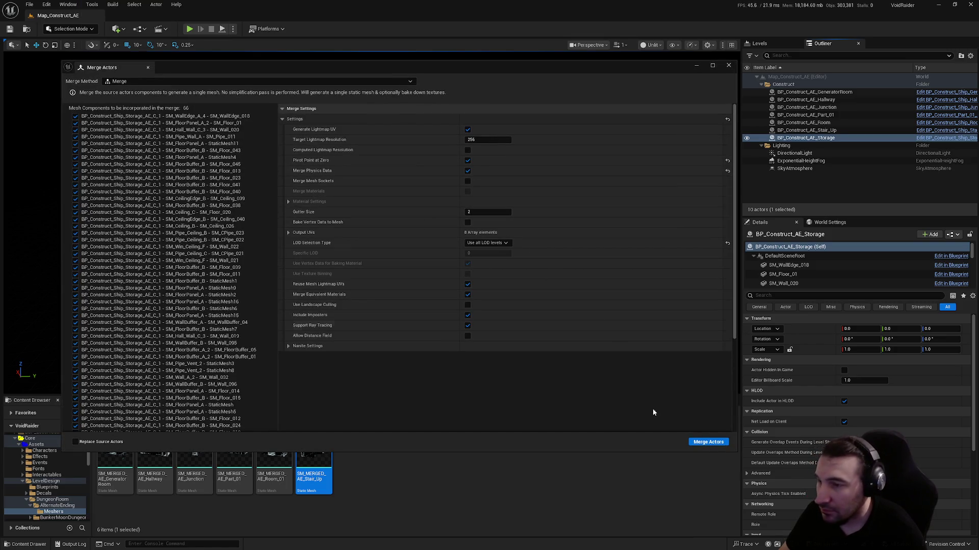
pyautogui.click(726, 443)
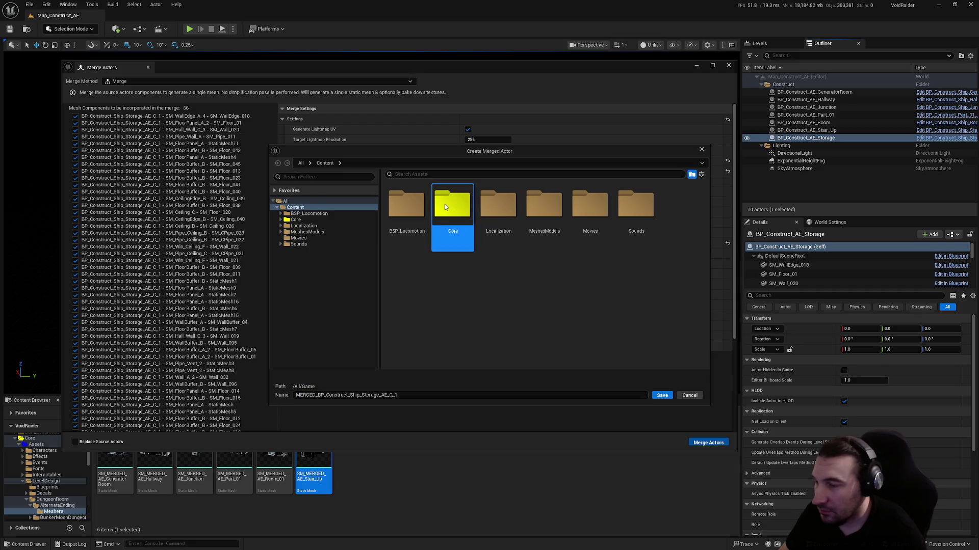
pyautogui.doubleClick(437, 223)
pyautogui.doubleClick(407, 206)
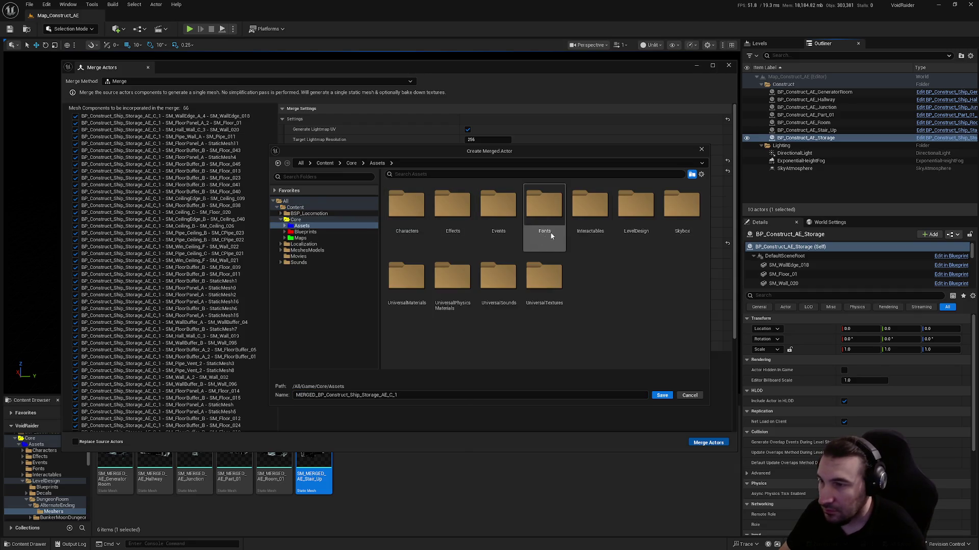
pyautogui.doubleClick(644, 247)
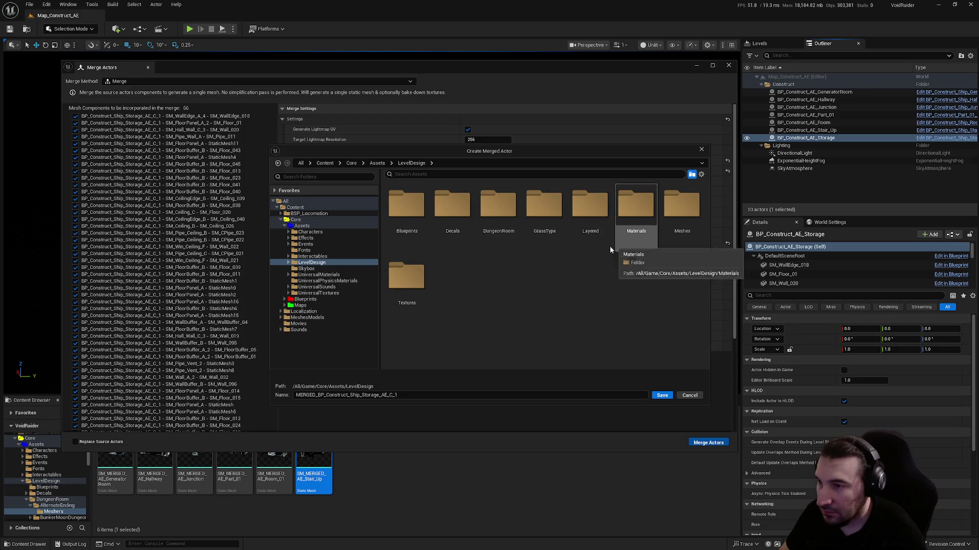
pyautogui.doubleClick(506, 235)
pyautogui.doubleClick(421, 234)
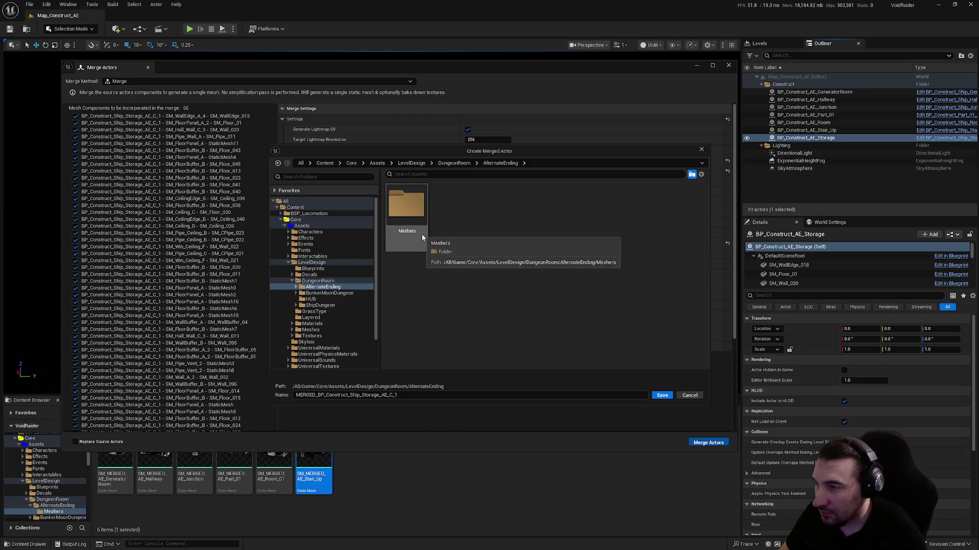
pyautogui.doubleClick(421, 234)
# - Name the merged mesh SM_SM_MERGED_AE_Storage, based on the Stair_Up name, and save it
pyautogui.click(635, 209)
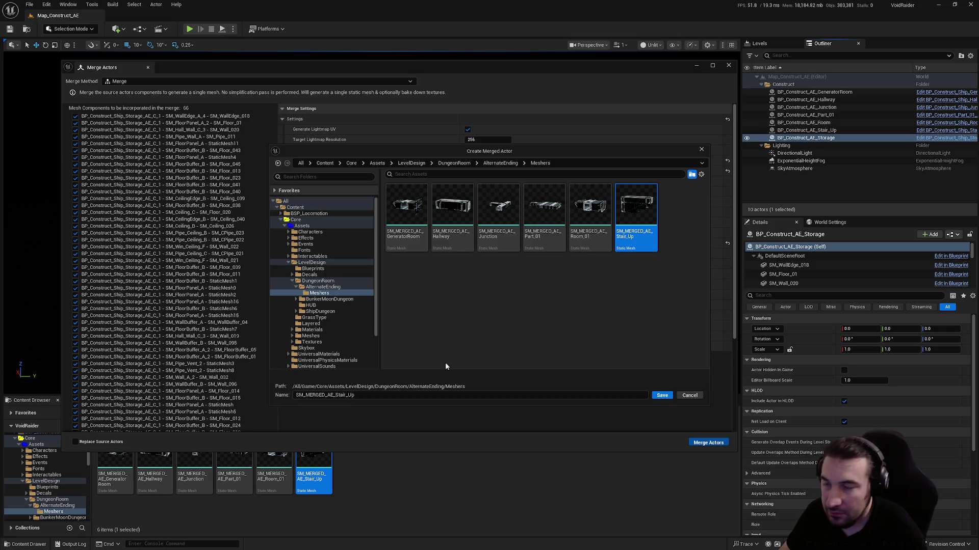
pyautogui.moveTo(365, 396); pyautogui.dragTo(339, 400)
pyautogui.write('S')
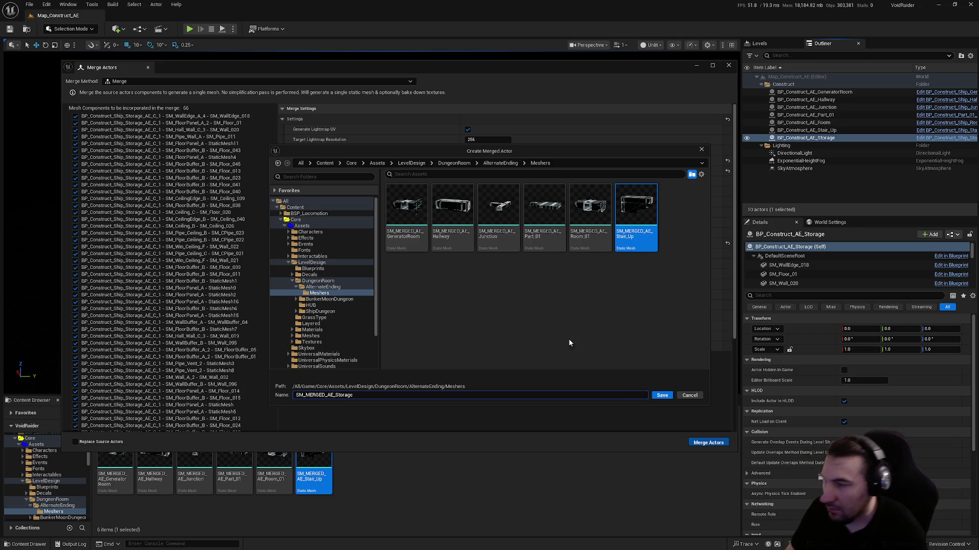
pyautogui.click(564, 340)
pyautogui.click(662, 396)
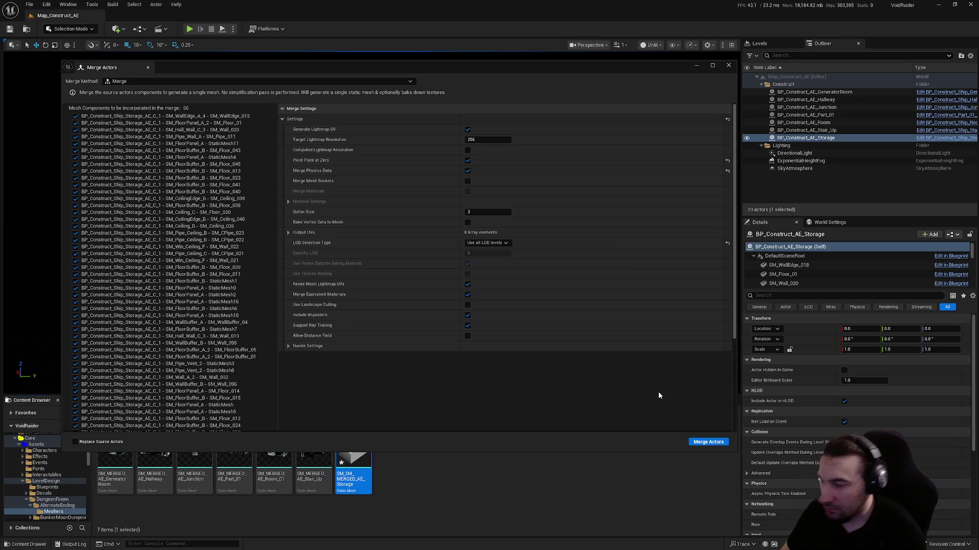
# - Close the merge window and save the new Storage mesh asset
pyautogui.click(729, 65)
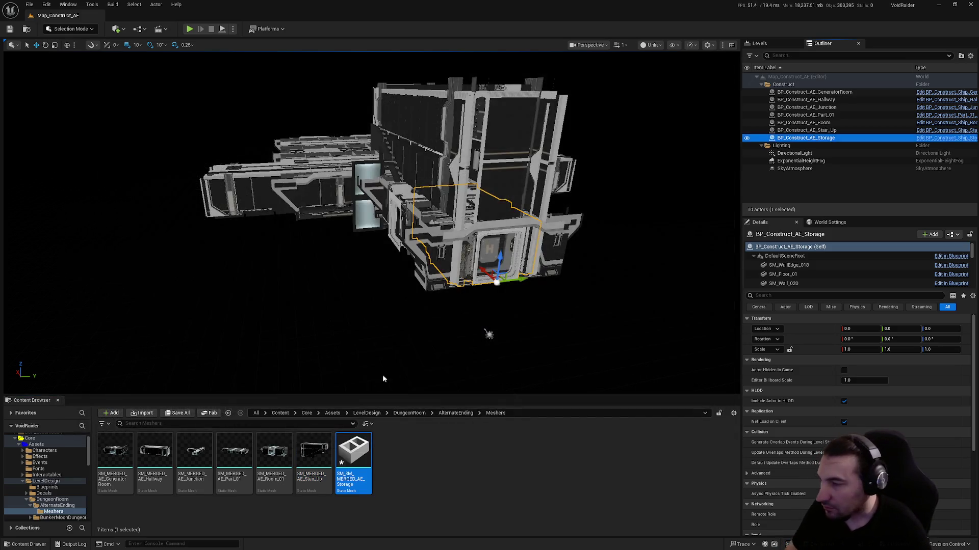
pyautogui.hotkey('ctrl', 's')
pyautogui.click(561, 365)
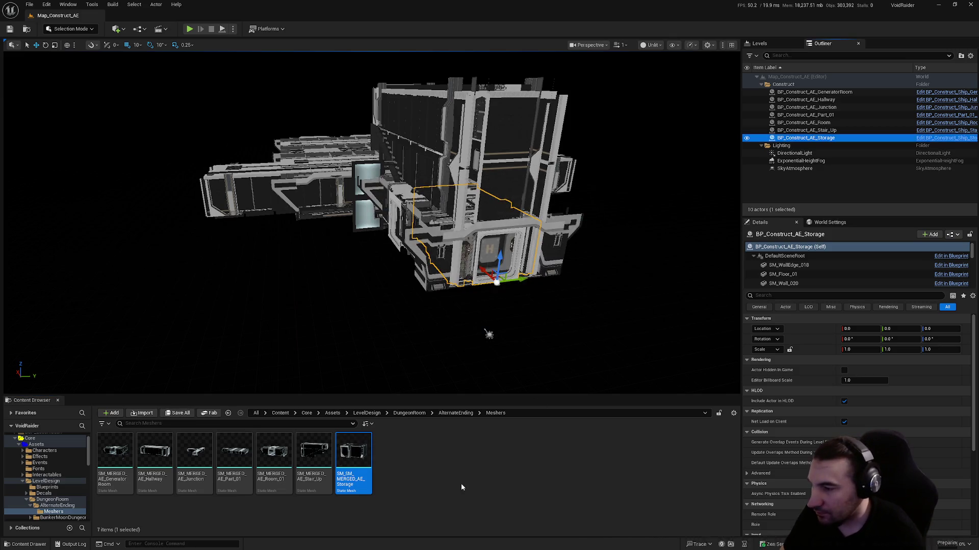
pyautogui.click(119, 453)
# - Open SM_MERGED_AE_GeneratorRoom and change its LOD Group to LargeProp, confirming the prompt
pyautogui.doubleClick(118, 453)
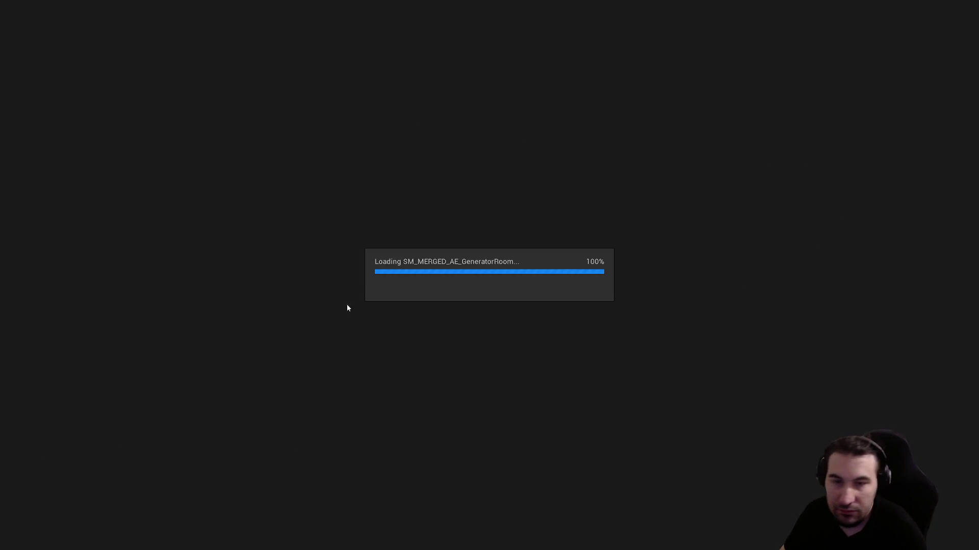
pyautogui.scroll(-5, 717, 206)
pyautogui.scroll(-10, 717, 206)
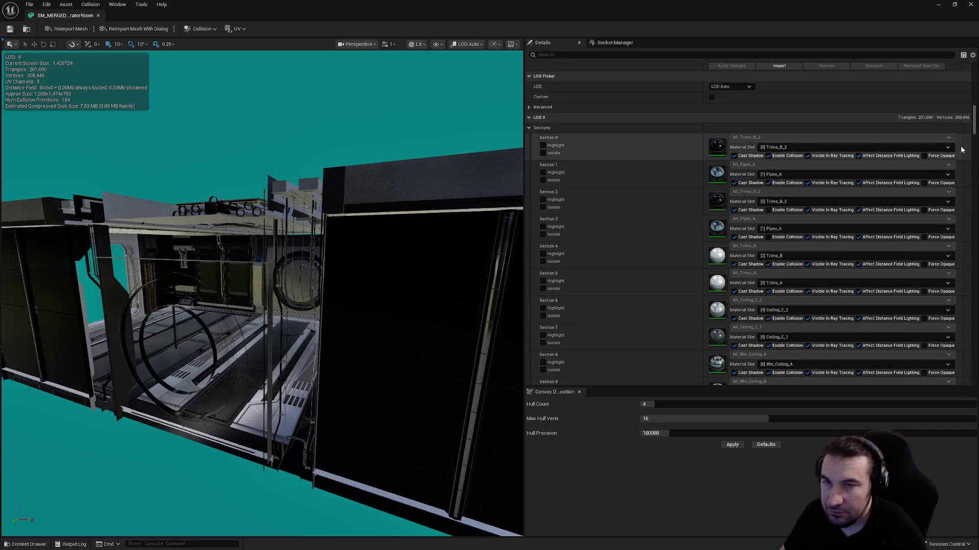
pyautogui.scroll(-15, 721, 206)
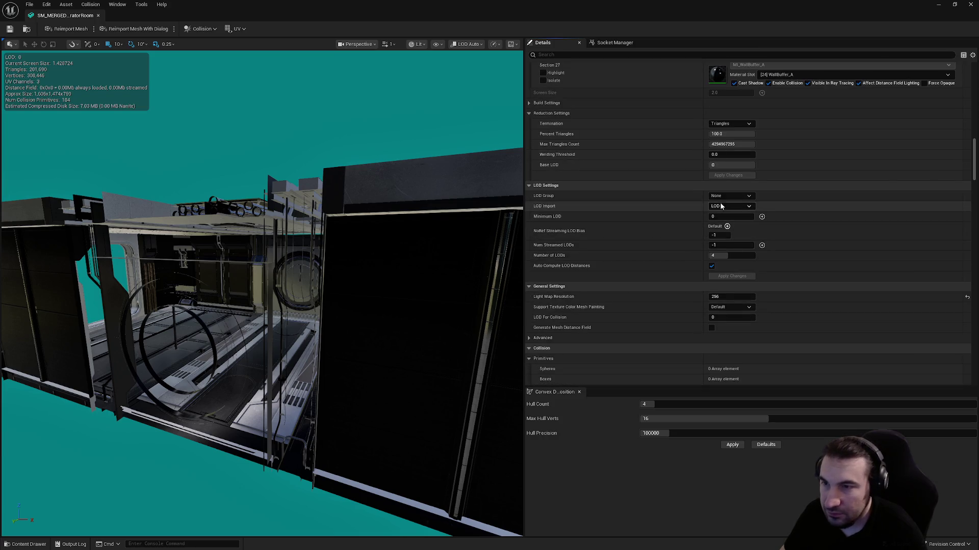
pyautogui.click(724, 196)
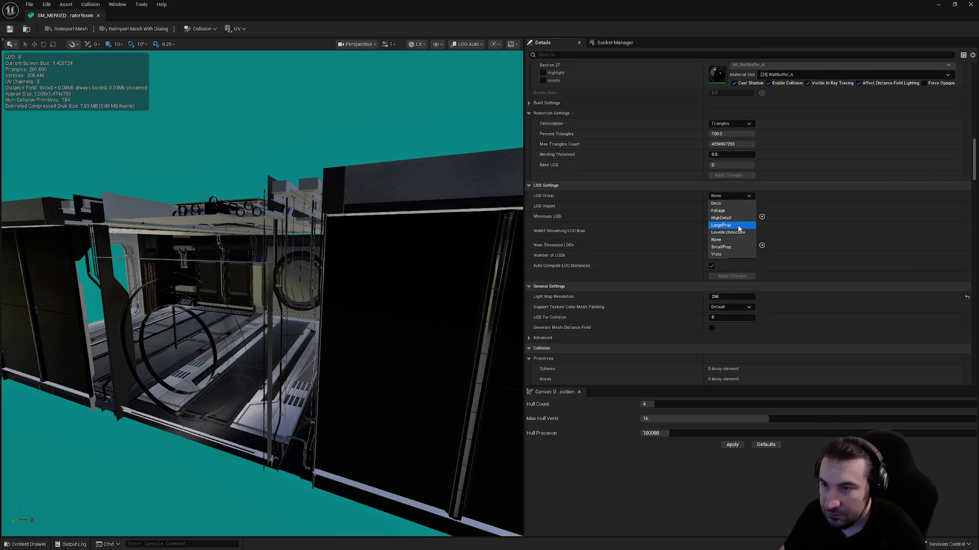
pyautogui.click(730, 225)
pyautogui.click(550, 293)
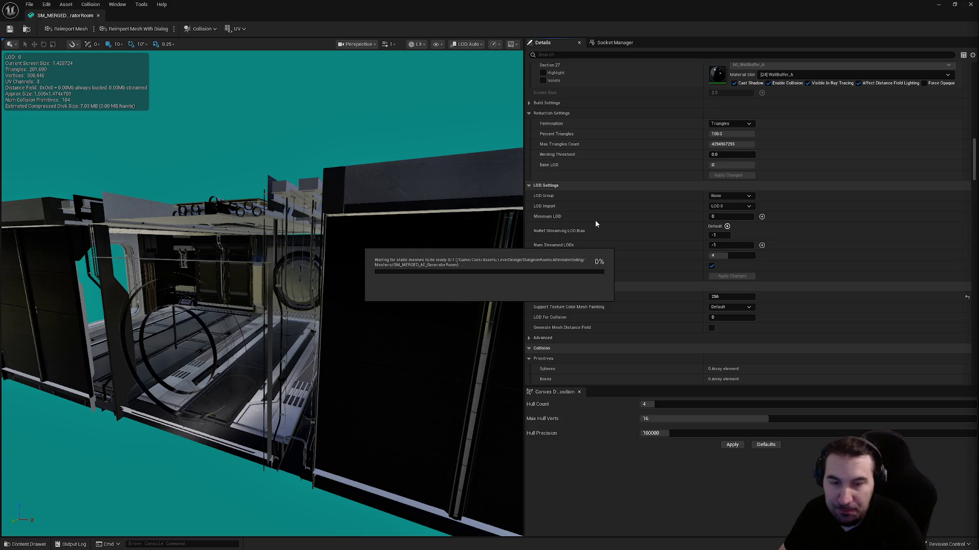
pyautogui.press('super')
# - Dismiss the Windows Start menu to return to the GeneratorRoom mesh editor
pyautogui.moveTo(444, 541)
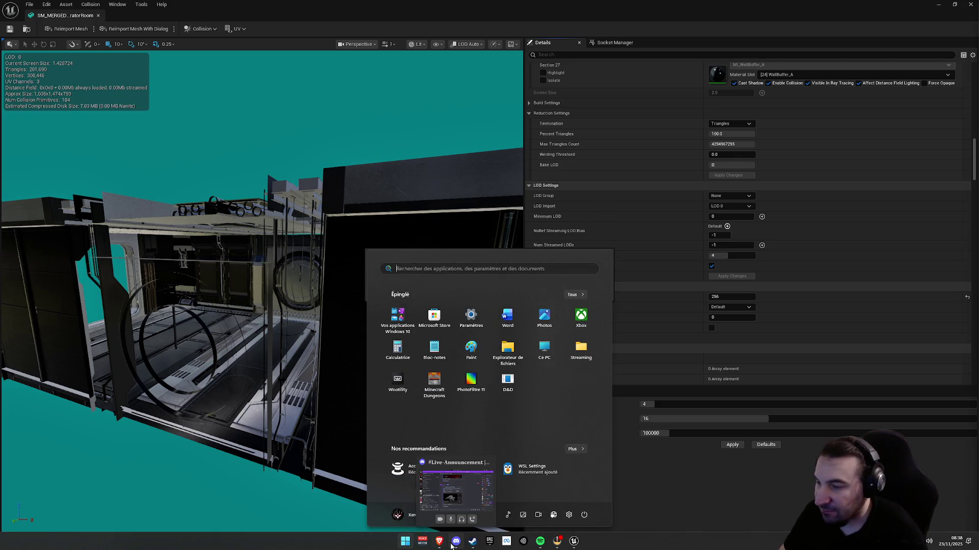
pyautogui.press('Escape')
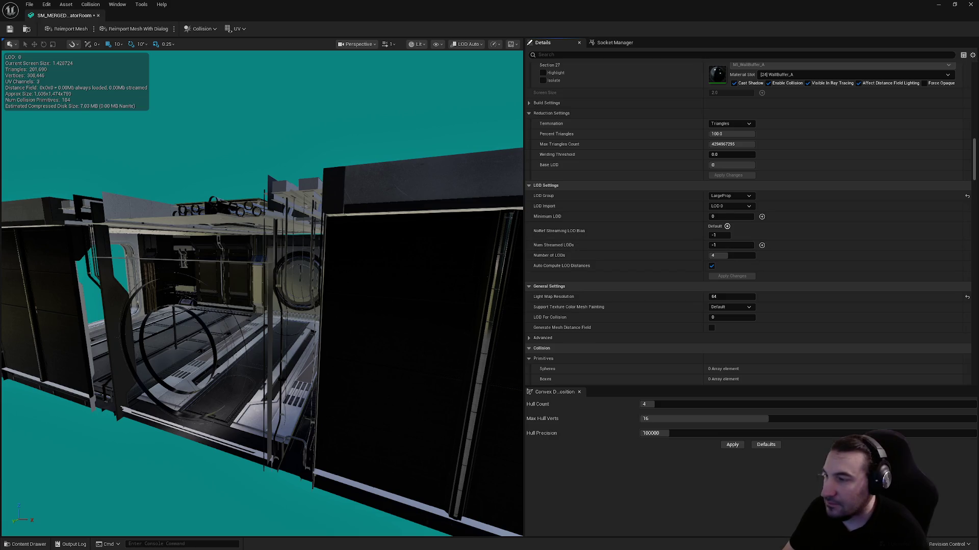
# - Save the GeneratorRoom mesh asset and collapse its Convex Elements collision list
pyautogui.press('w')
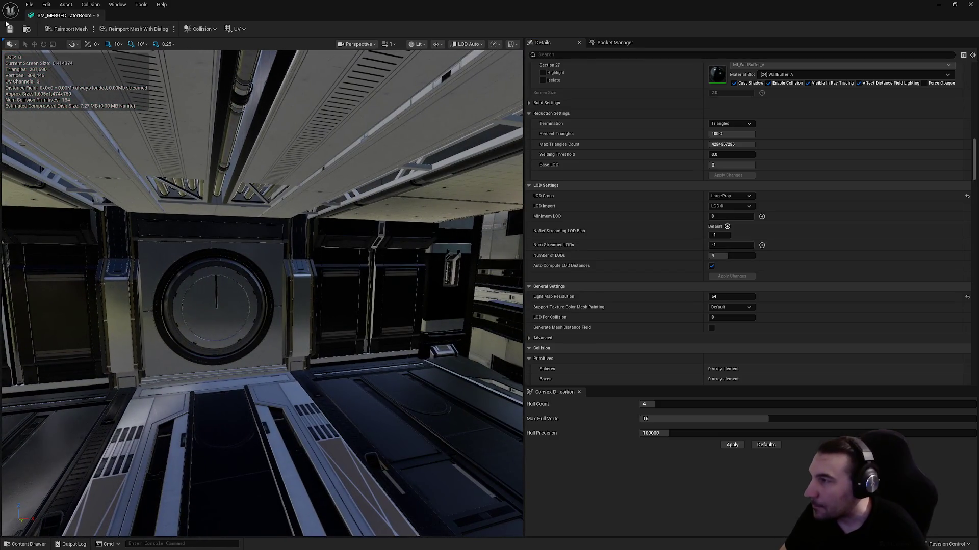
pyautogui.click(10, 29)
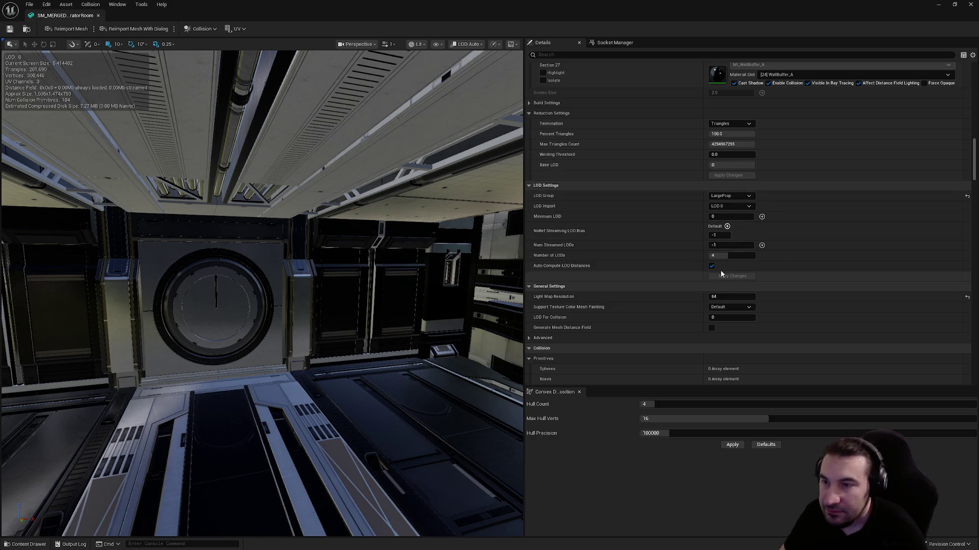
pyautogui.scroll(-6, 833, 221)
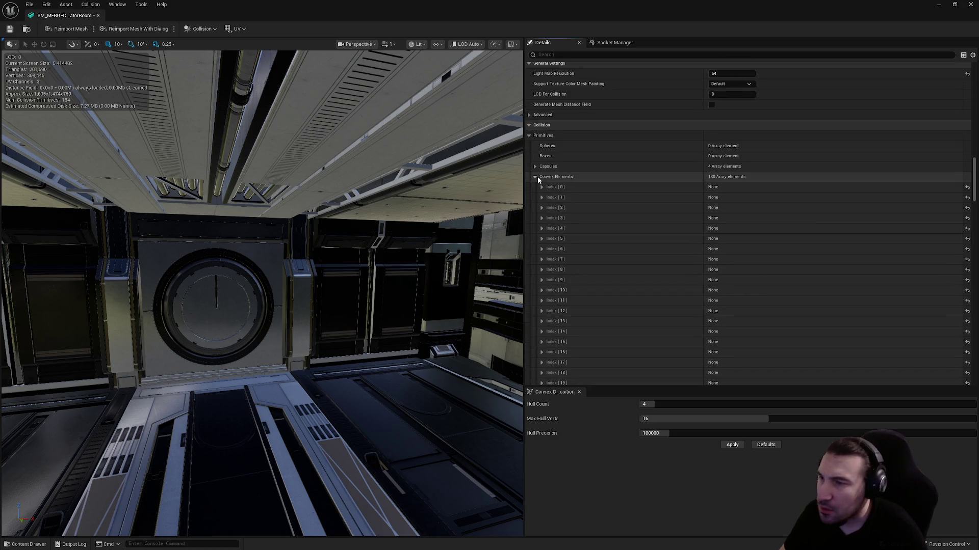
pyautogui.click(536, 176)
pyautogui.scroll(5, 706, 249)
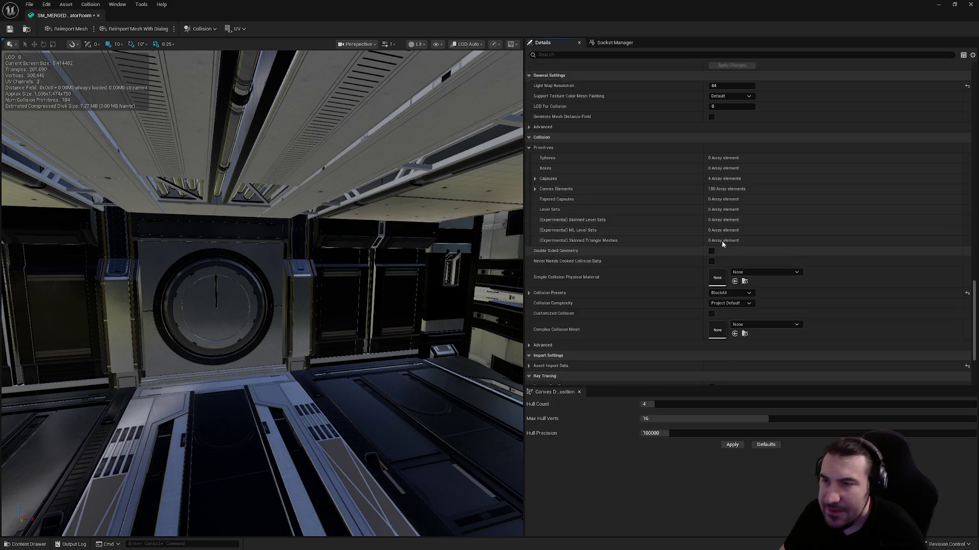
pyautogui.scroll(5, 707, 252)
pyautogui.scroll(-2, 706, 256)
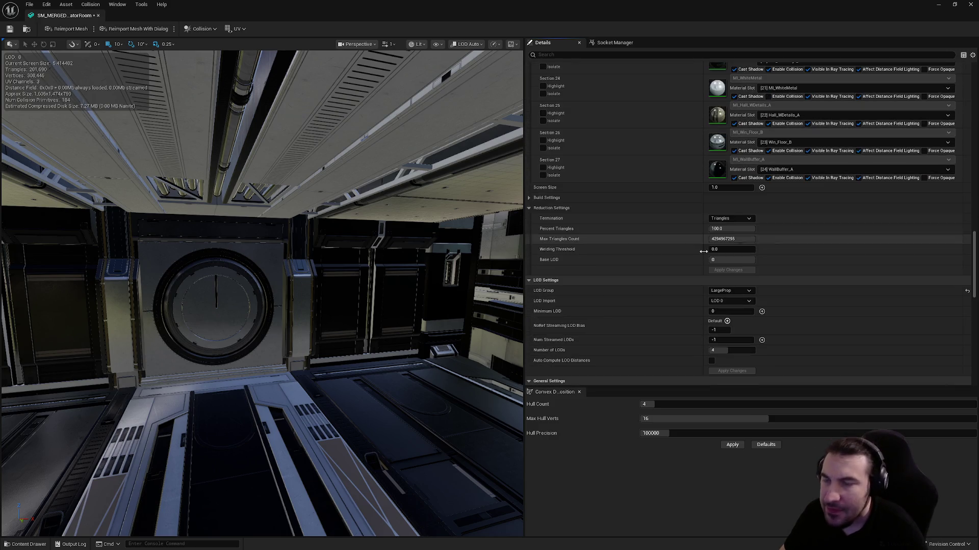
pyautogui.scroll(20, 737, 246)
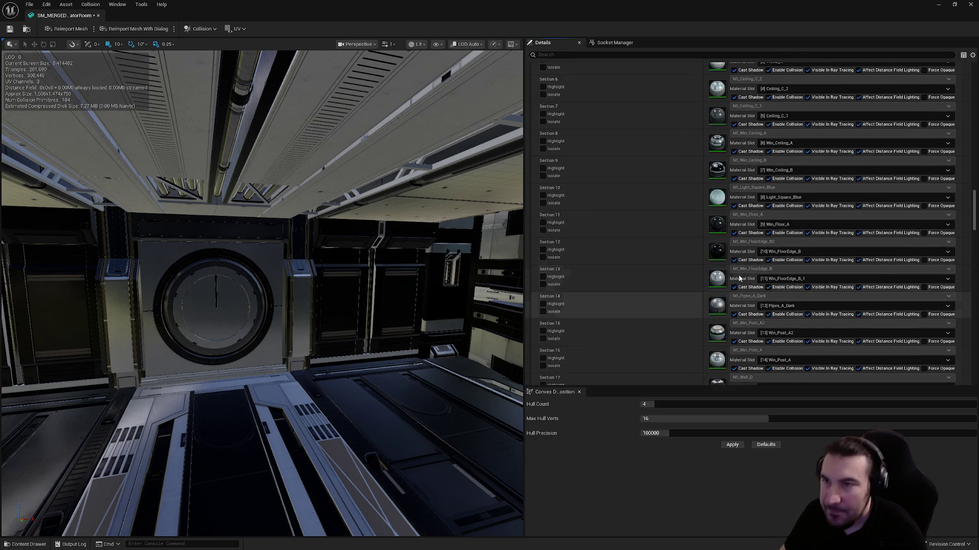
pyautogui.scroll(8, 734, 285)
pyautogui.click(730, 214)
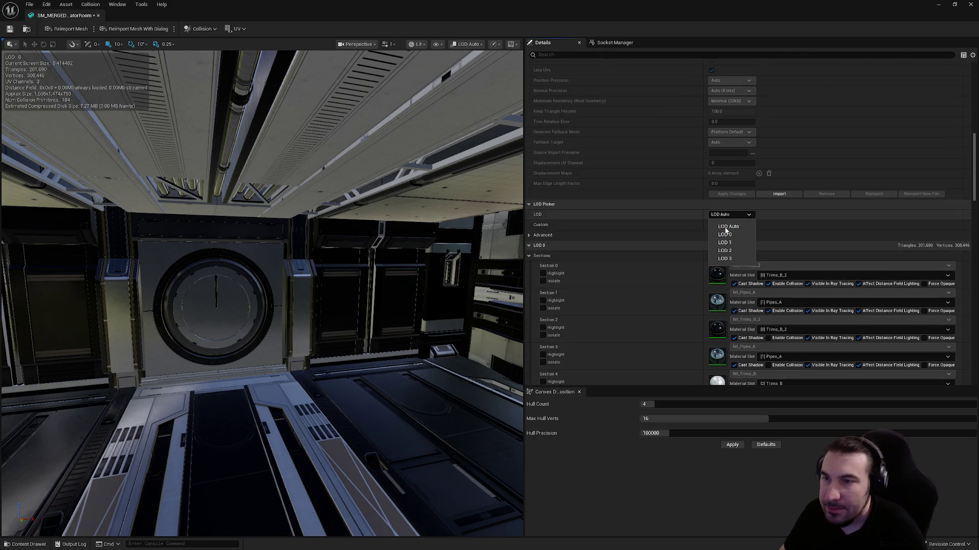
# - Set LOD 1's screen size to 0.8
pyautogui.click(734, 243)
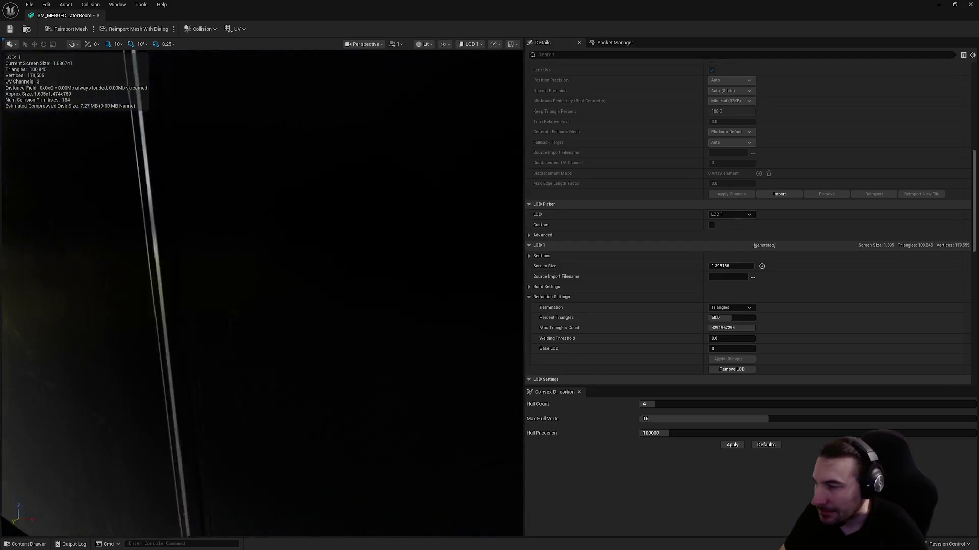
pyautogui.scroll(-10, 262, 294)
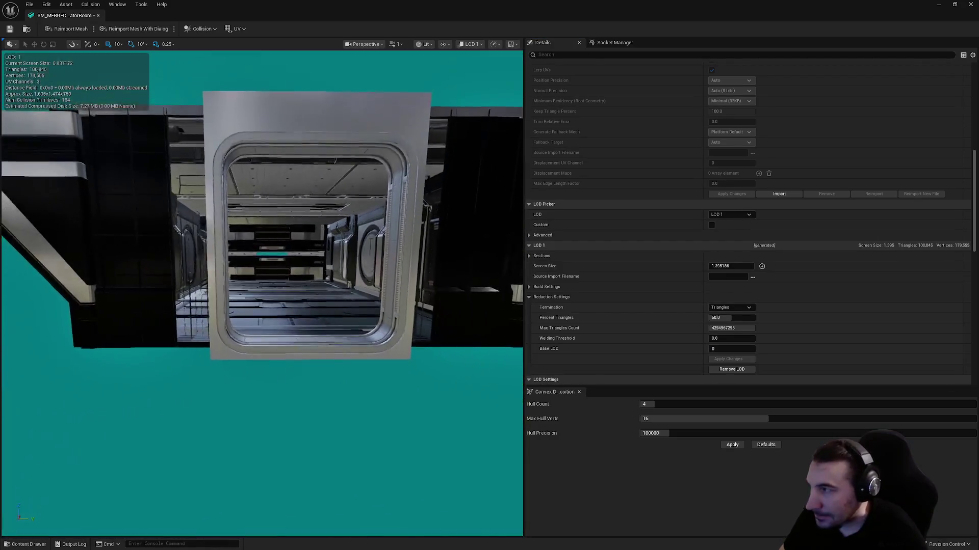
pyautogui.scroll(2, 278, 272)
pyautogui.click(731, 266)
pyautogui.write('0.8')
pyautogui.press('Return')
# - Set LOD 2's screen size to 0.414
pyautogui.click(731, 215)
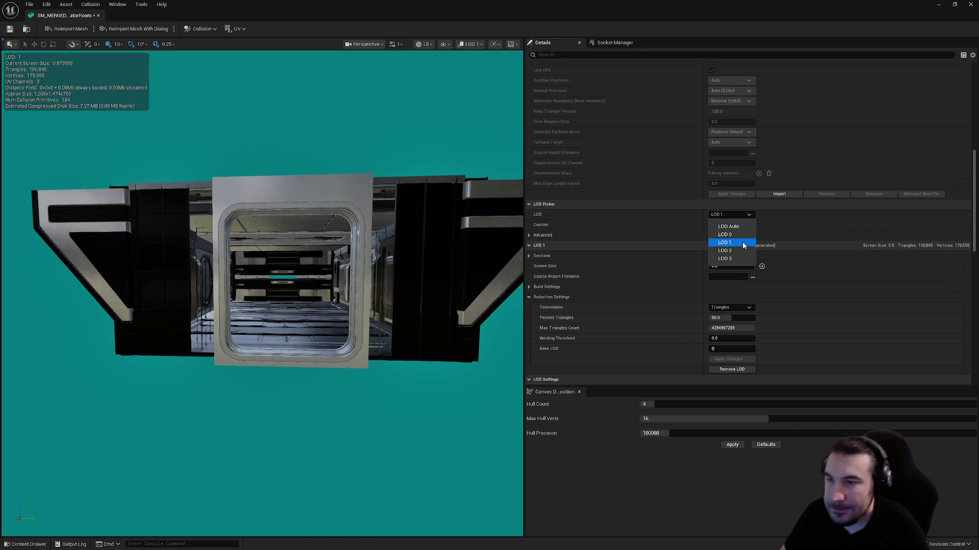
pyautogui.click(736, 251)
pyautogui.scroll(-5, 415, 289)
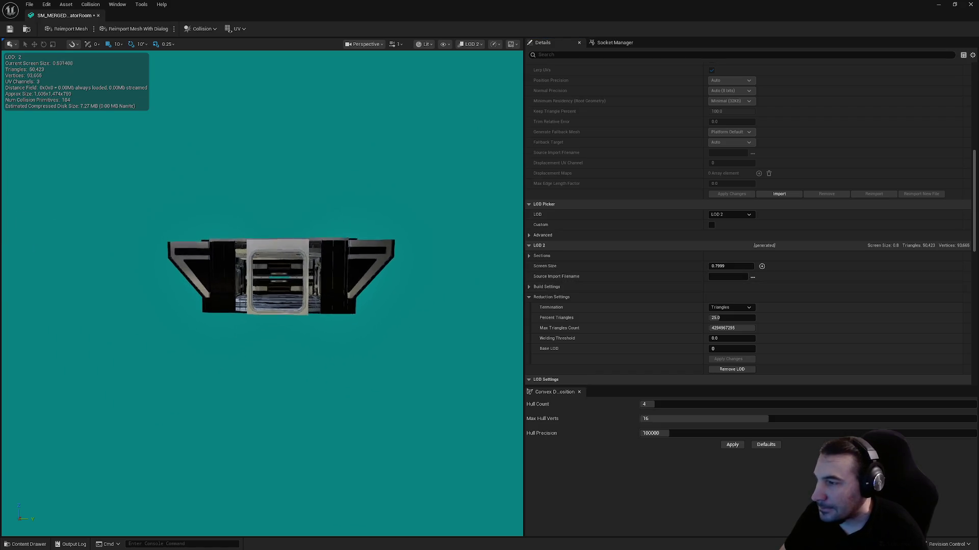
pyautogui.click(723, 266)
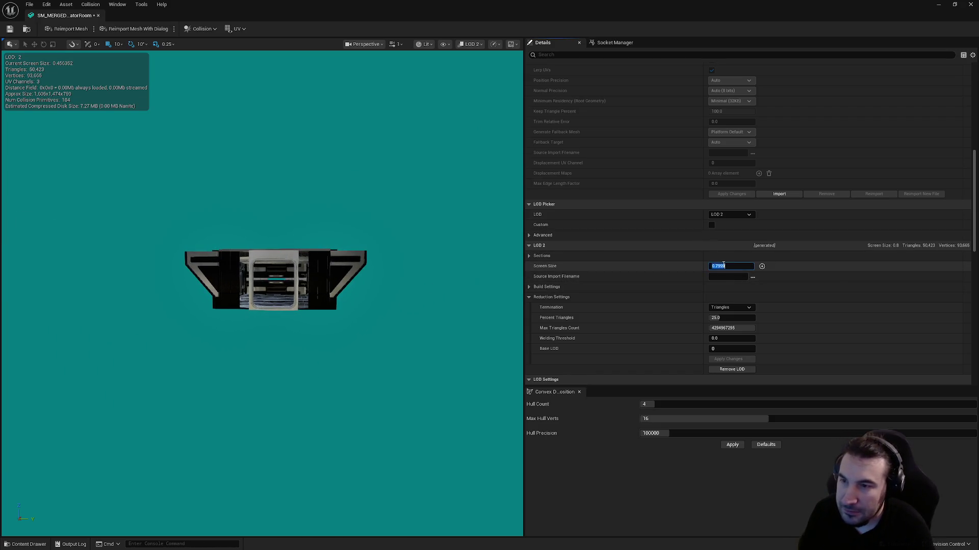
pyautogui.write('0.414')
pyautogui.press('Return')
# - Give LOD 3 screen size 0.25 and 1% triangles, then apply the changes
pyautogui.click(732, 215)
pyautogui.click(734, 257)
pyautogui.scroll(-4, 480, 281)
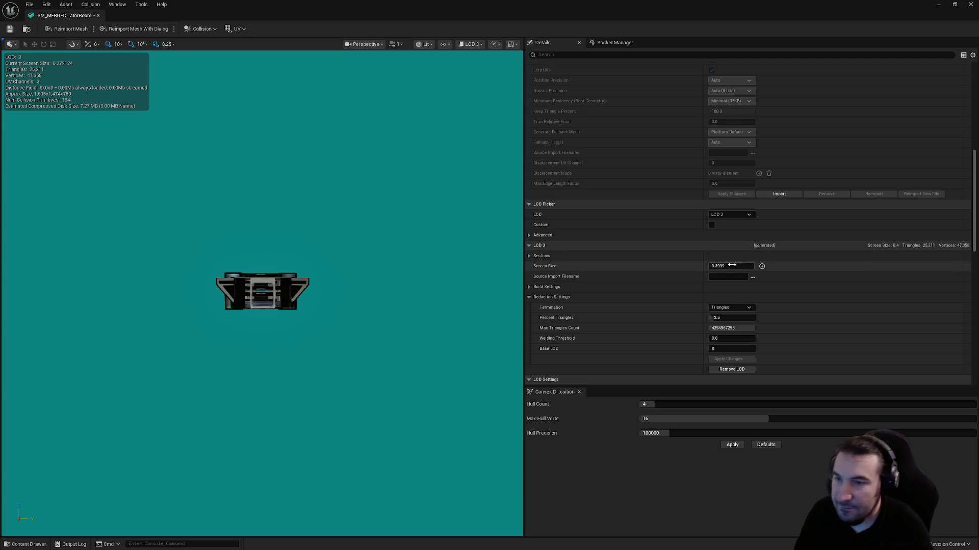
pyautogui.click(733, 265)
pyautogui.write('0.25')
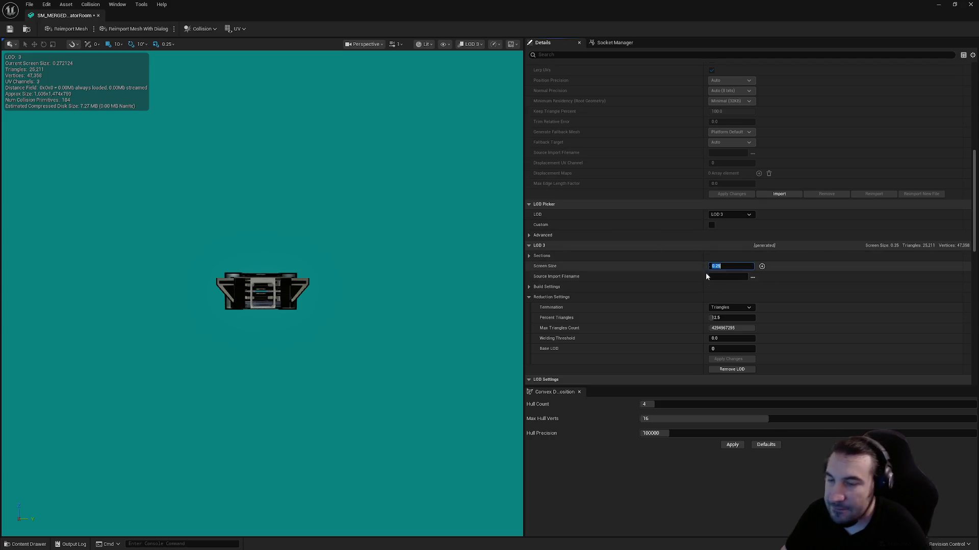
pyautogui.press('Return')
pyautogui.click(729, 318)
pyautogui.write('1')
pyautogui.press('Return')
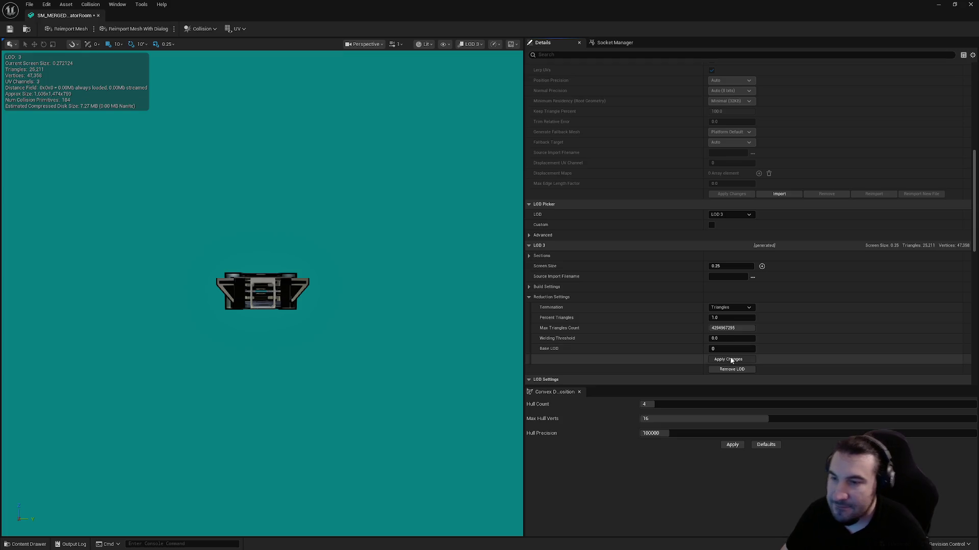
pyautogui.click(728, 359)
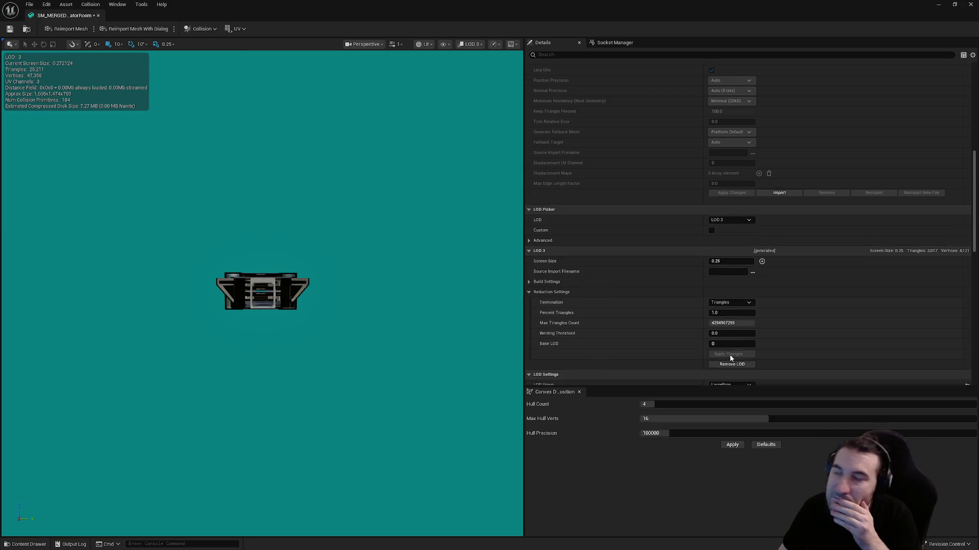
# - Save the rebuilt GeneratorRoom mesh, close its editor and open SM_MERGED_AE_Hallway
pyautogui.click(11, 30)
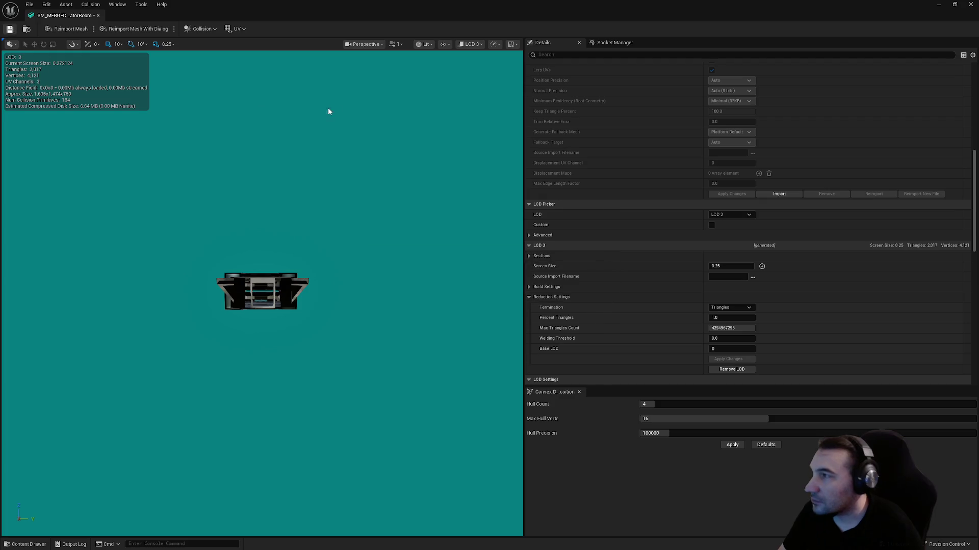
pyautogui.scroll(-5, 758, 144)
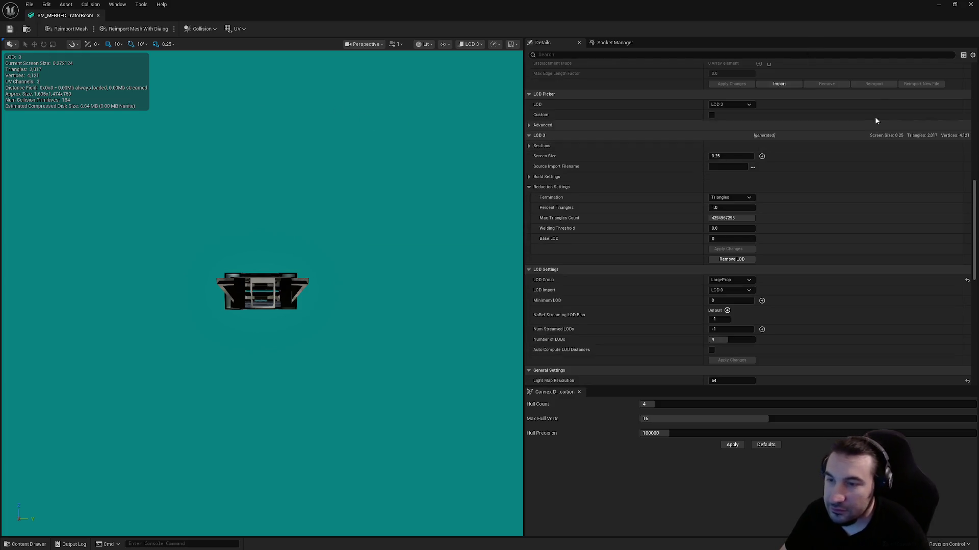
pyautogui.click(970, 4)
pyautogui.doubleClick(158, 459)
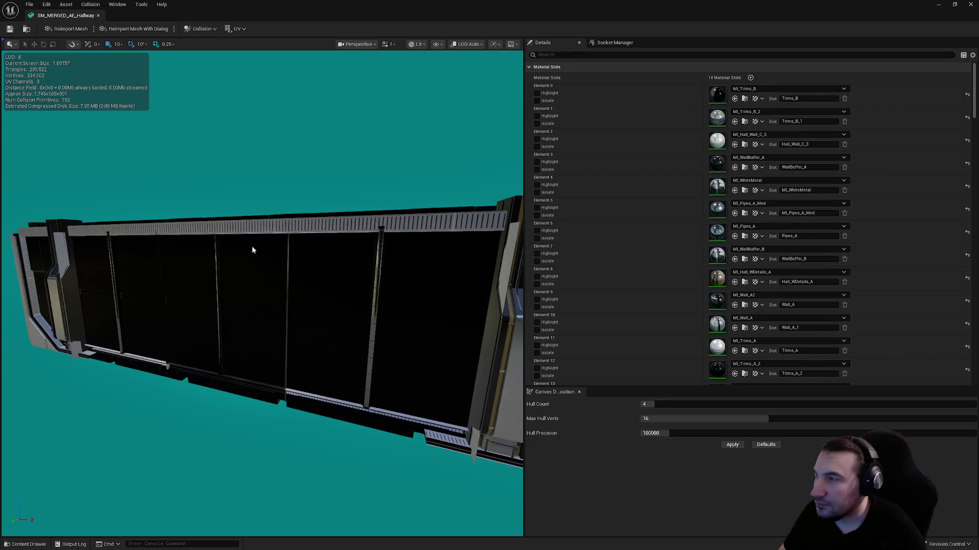
# - Enable collision on the Hallway mesh's sections 3, 6, 7 and 11
pyautogui.scroll(-8, 678, 143)
pyautogui.scroll(-8, 686, 168)
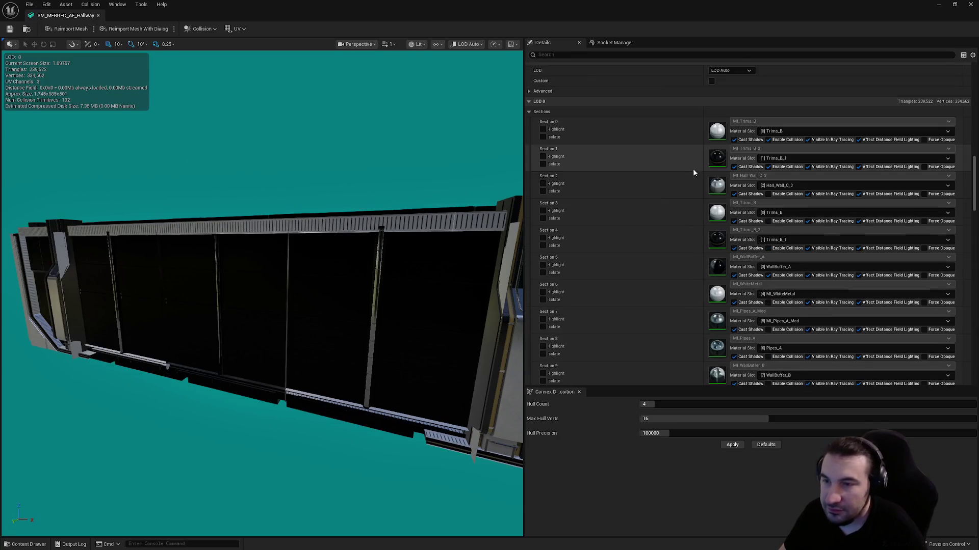
pyautogui.click(769, 184)
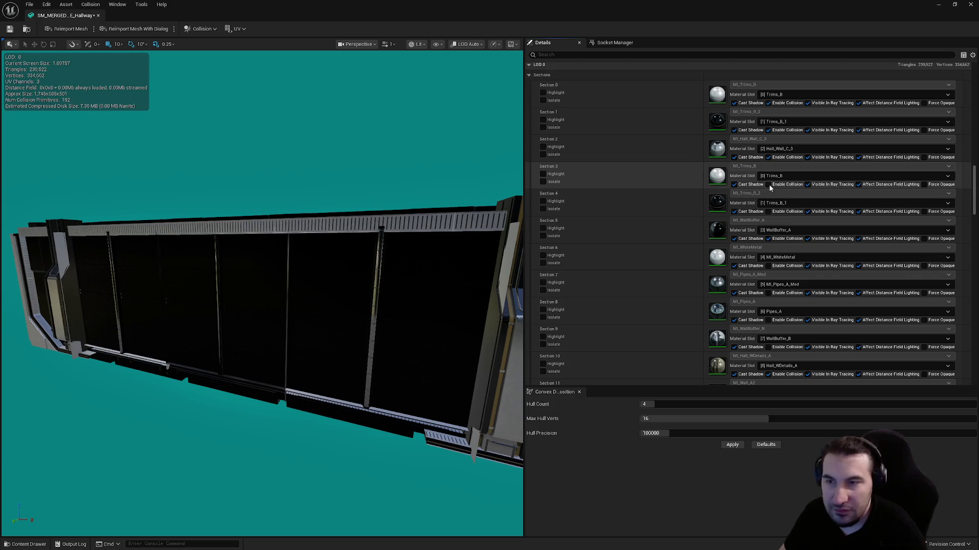
pyautogui.click(769, 266)
pyautogui.click(768, 265)
pyautogui.click(769, 294)
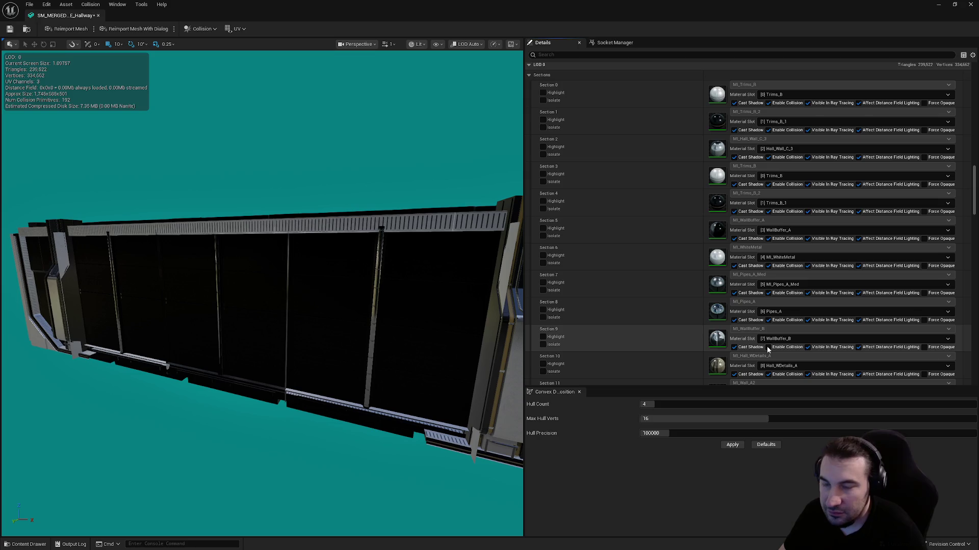
pyautogui.scroll(-10, 788, 180)
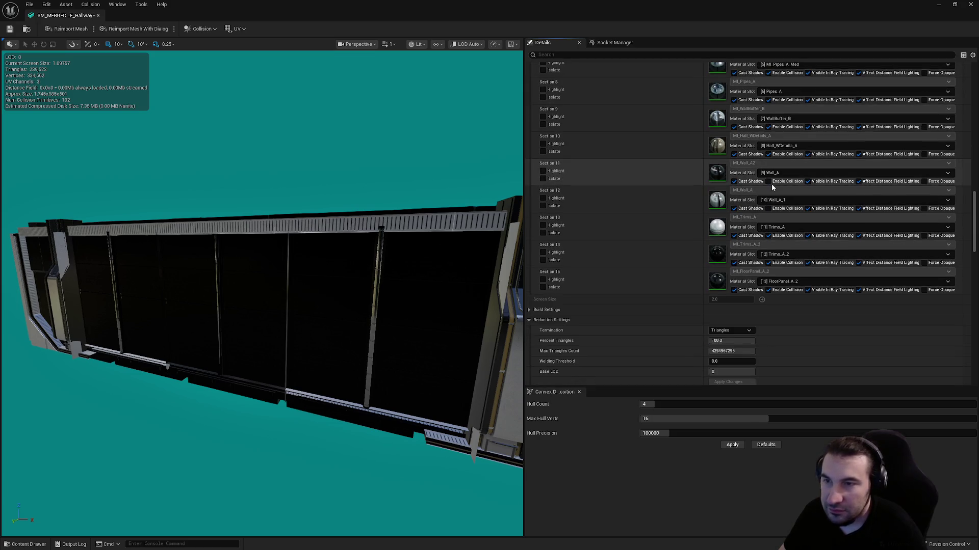
pyautogui.click(769, 182)
# - Switch the Hallway mesh's LOD Group to LargeProp and confirm
pyautogui.scroll(-5, 800, 230)
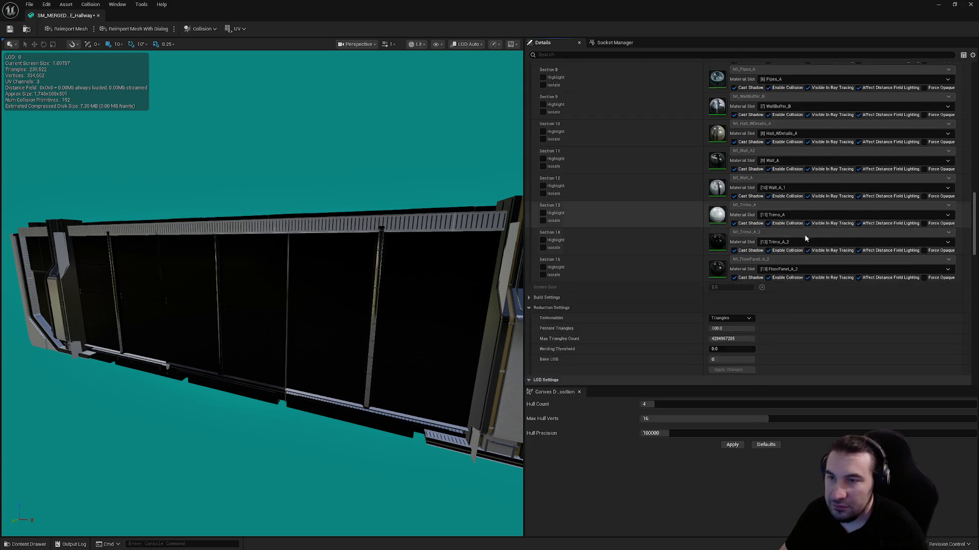
pyautogui.scroll(-4, 793, 239)
pyautogui.click(739, 207)
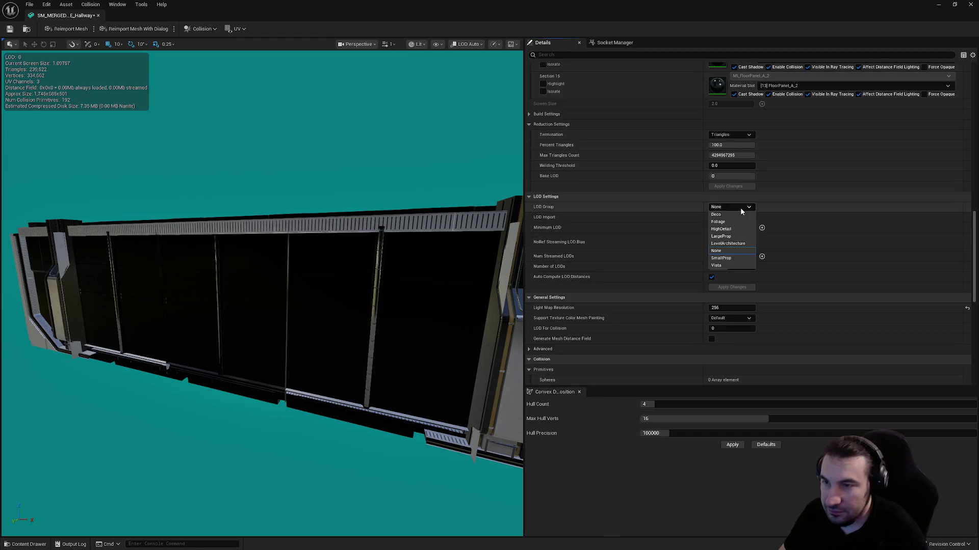
pyautogui.click(729, 236)
pyautogui.click(549, 293)
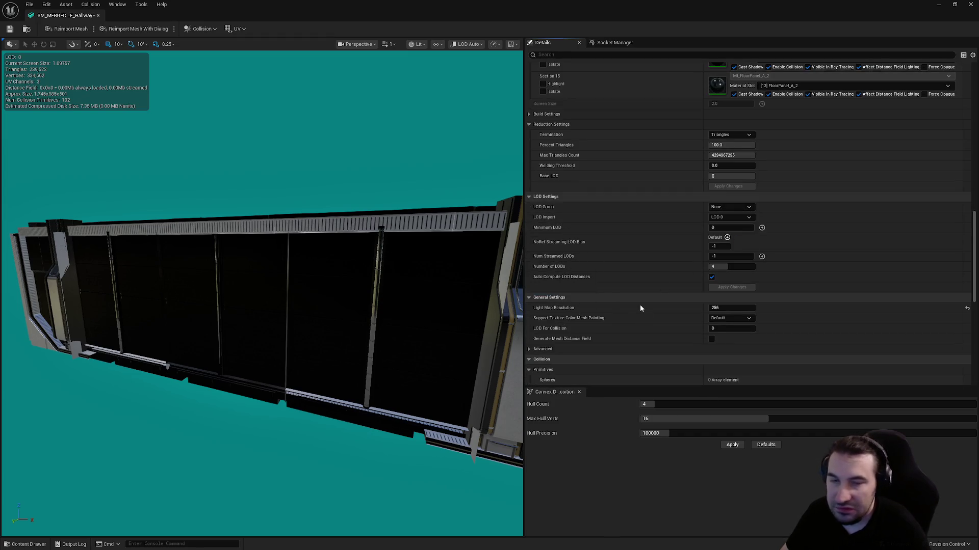
pyautogui.click(400, 543)
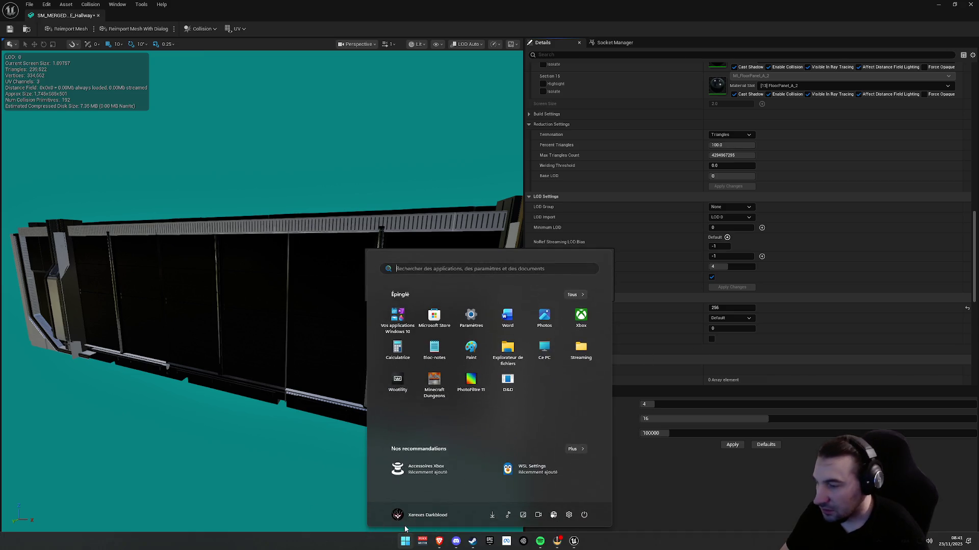
# - Close the Windows Start menu while the LargeProp rebuild finishes
pyautogui.click(438, 542)
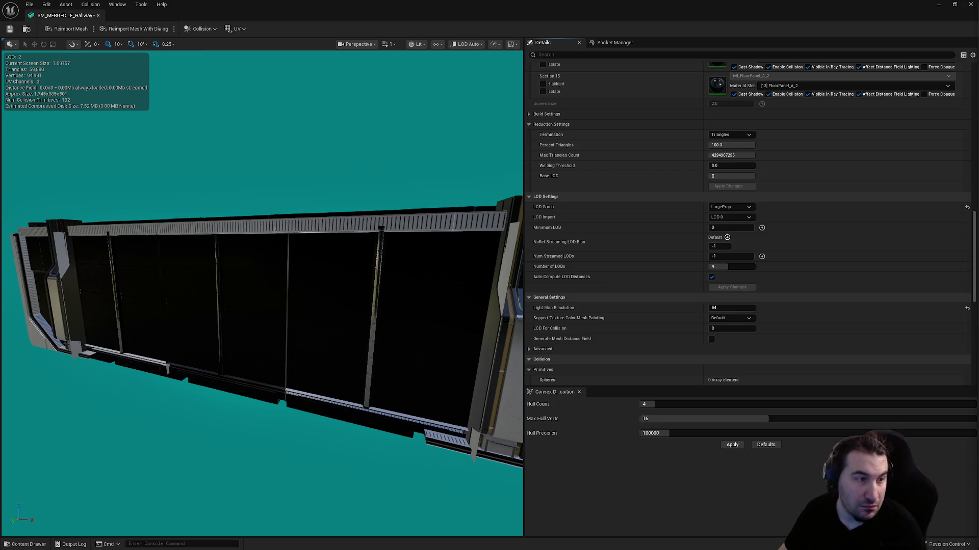
# - Save the Hallway mesh and turn off Auto Compute LOD Distances
pyautogui.scroll(10, 404, 257)
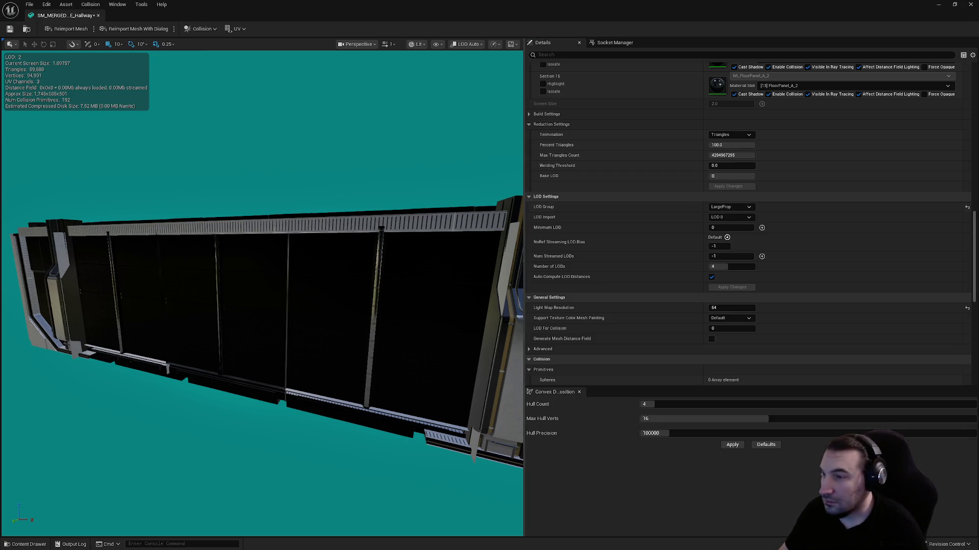
pyautogui.hotkey('ctrl', 's')
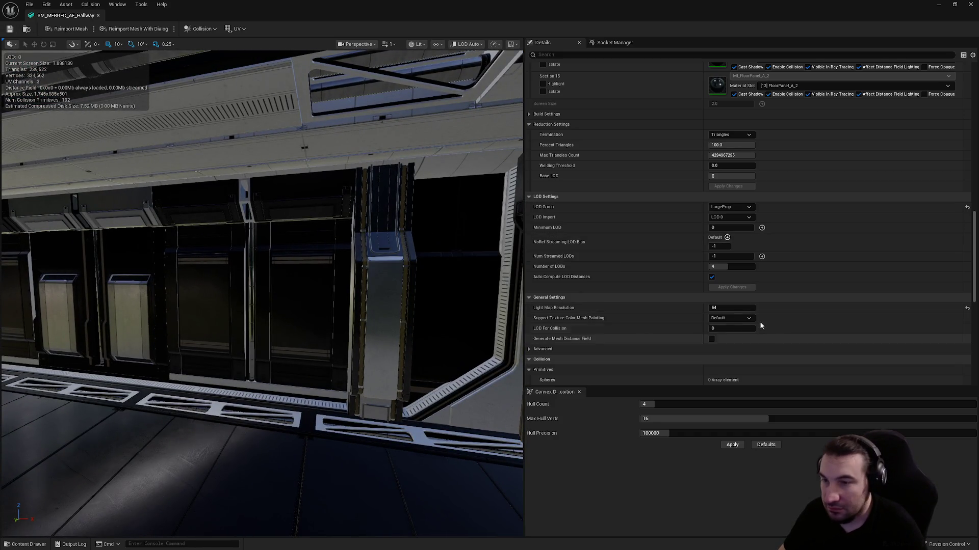
pyautogui.scroll(-5, 787, 286)
pyautogui.click(711, 154)
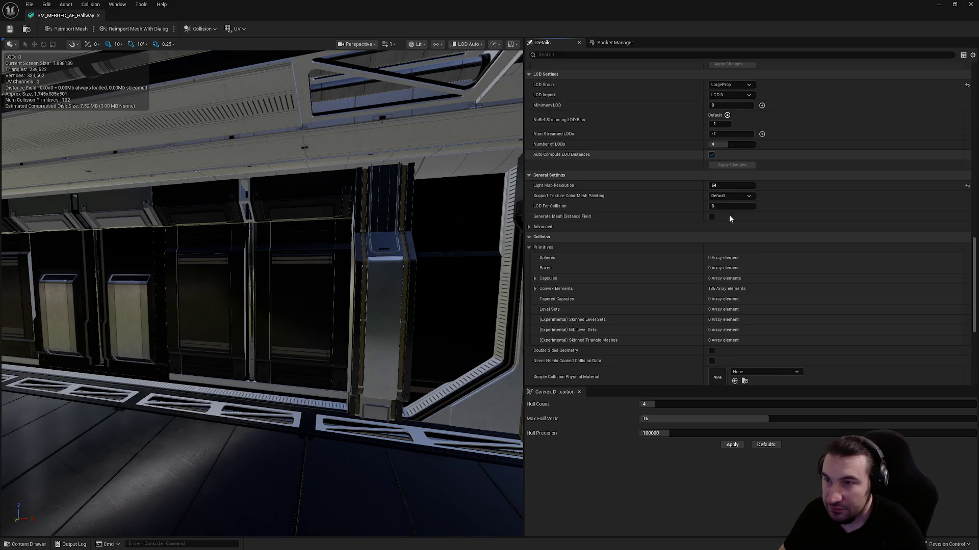
# - Preview LOD 1 in the LOD Picker and look down the corridor
pyautogui.scroll(-4, 750, 261)
pyautogui.scroll(15, 750, 261)
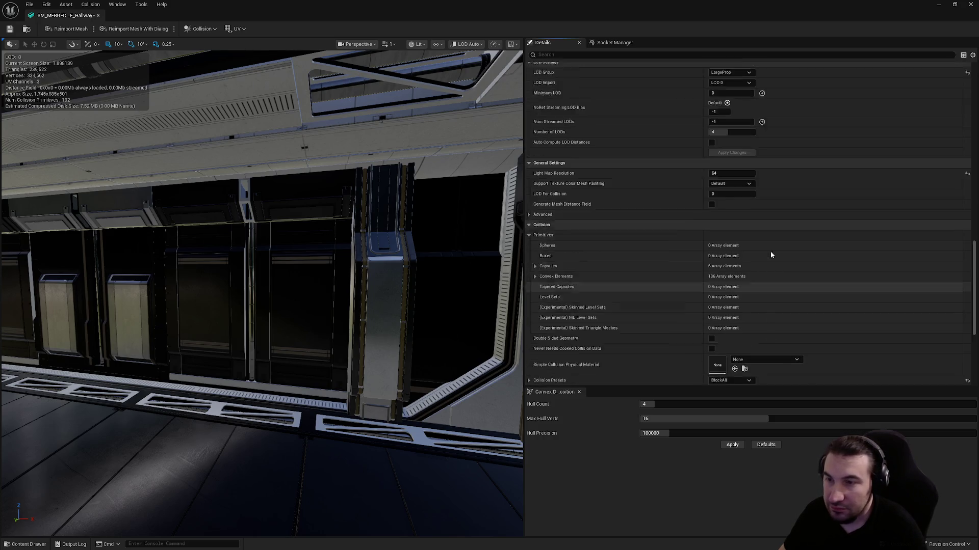
pyautogui.scroll(10, 744, 239)
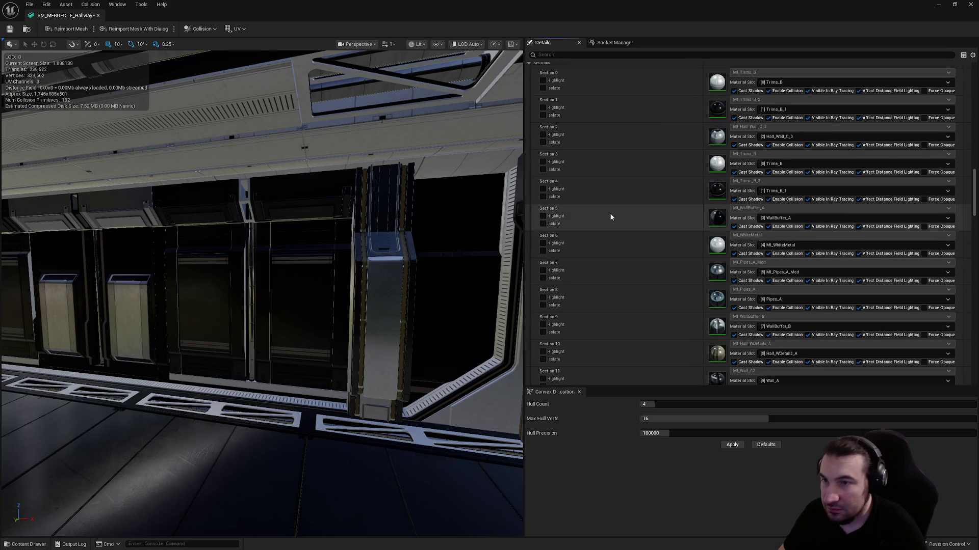
pyautogui.scroll(9, 619, 217)
pyautogui.scroll(8, 677, 206)
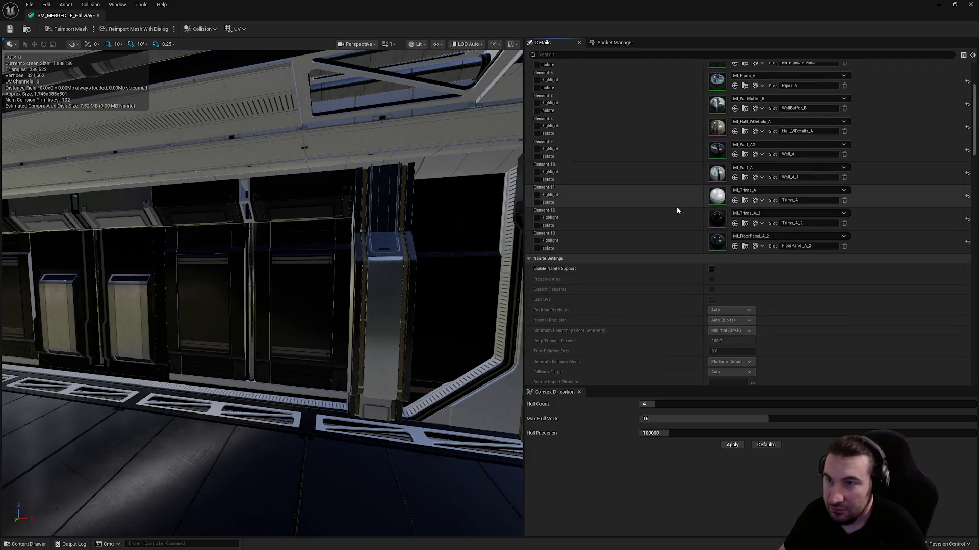
pyautogui.scroll(-4, 711, 251)
pyautogui.scroll(-4, 716, 252)
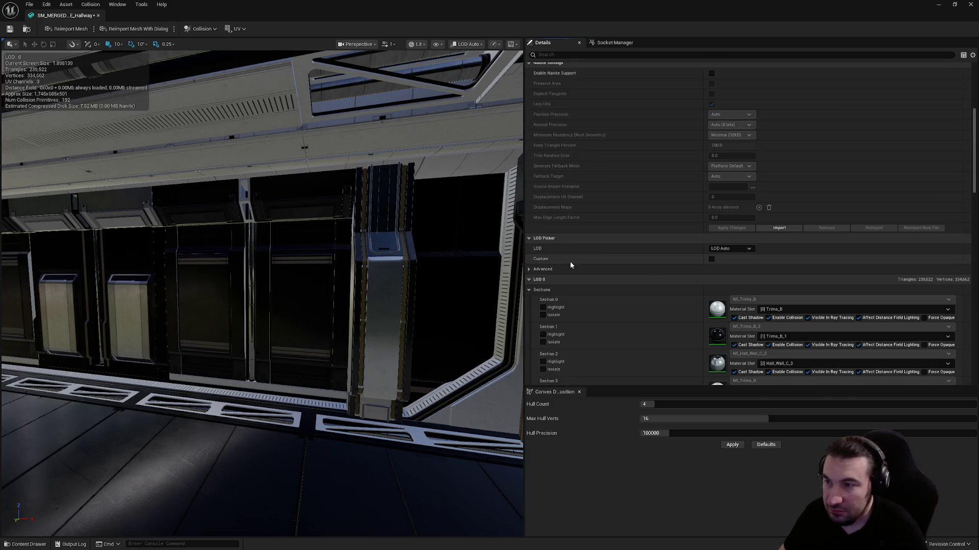
pyautogui.scroll(8, 670, 247)
pyautogui.scroll(5, 671, 247)
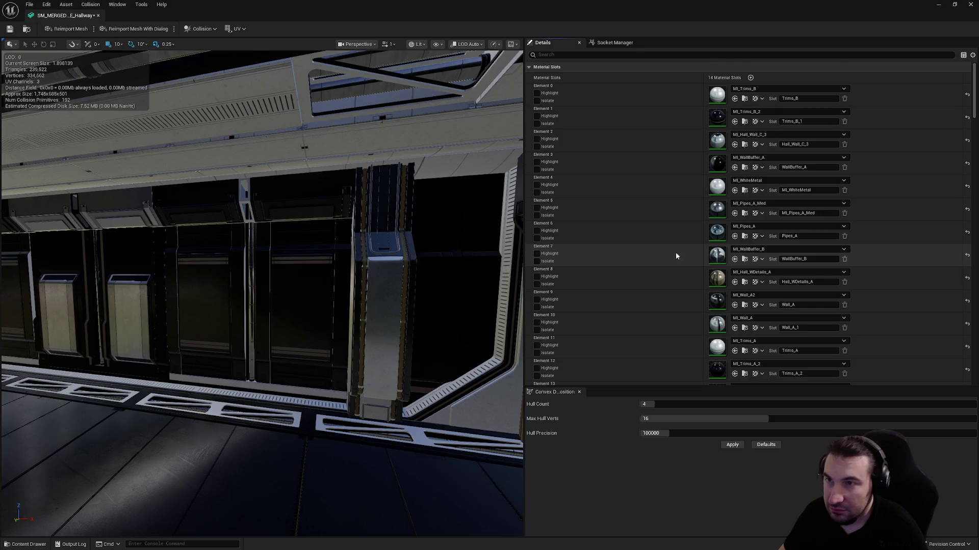
pyautogui.scroll(-14, 677, 249)
pyautogui.scroll(-4, 656, 182)
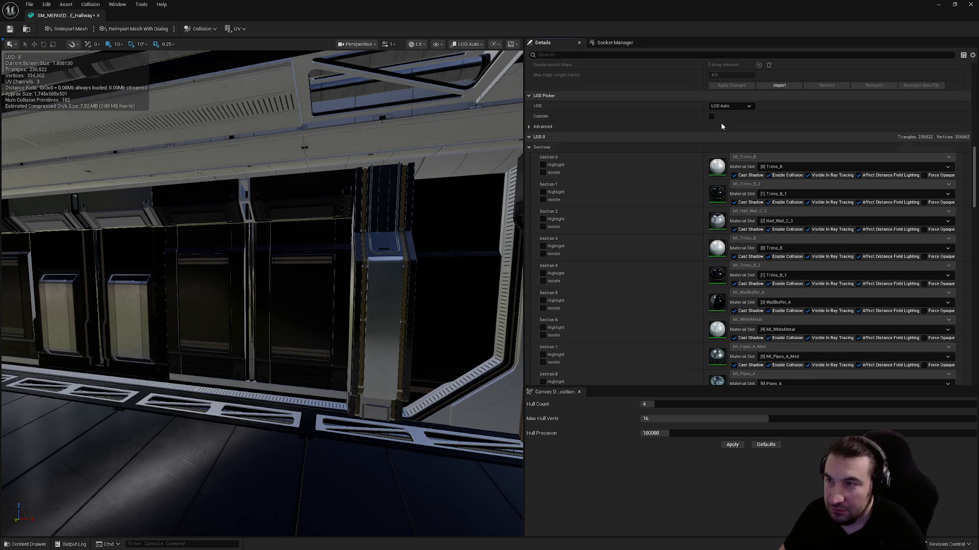
pyautogui.click(736, 105)
pyautogui.click(736, 133)
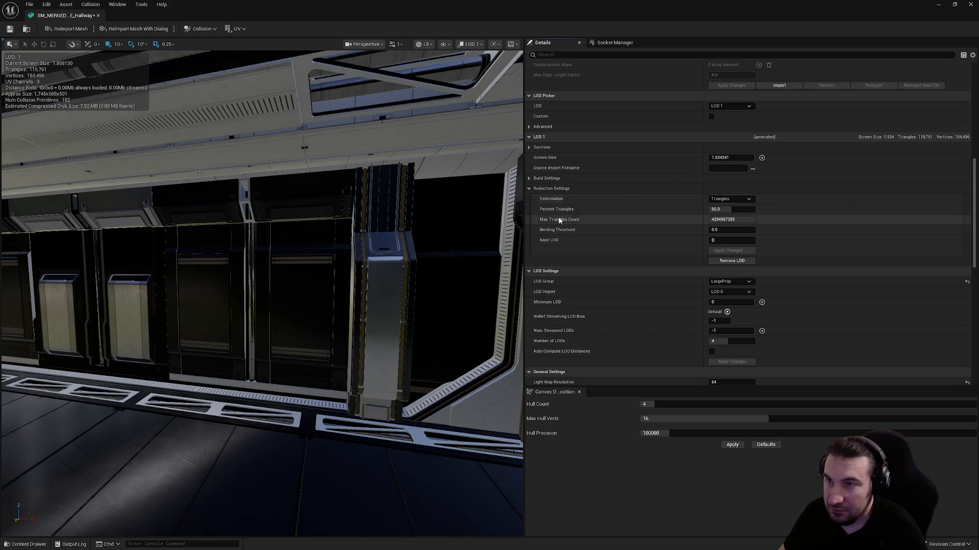
pyautogui.moveTo(345, 220); pyautogui.dragTo(527, 176)
# - Set the Hallway mesh's LOD 1 screen size to 0.8
pyautogui.press('f')
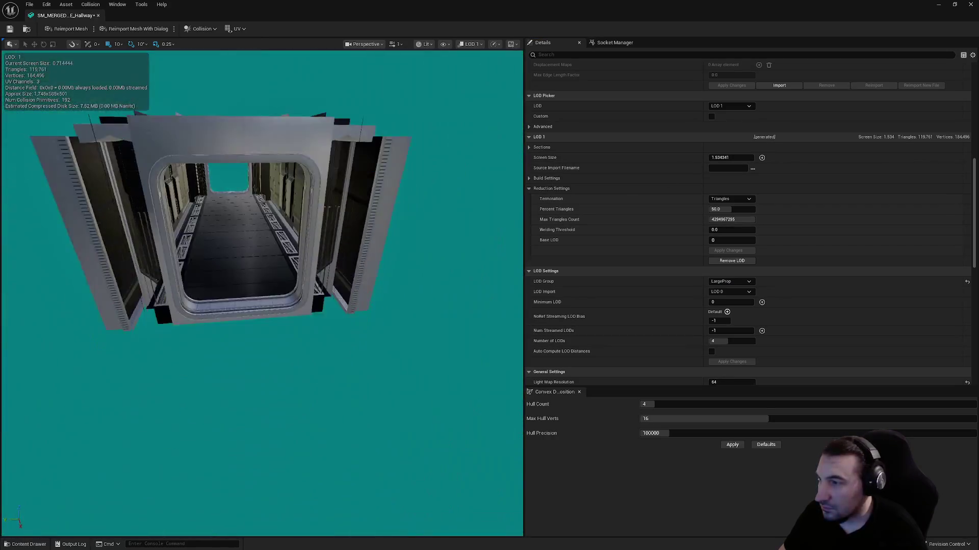
pyautogui.scroll(5, 261, 294)
pyautogui.scroll(-4, 262, 294)
pyautogui.scroll(-3, 261, 294)
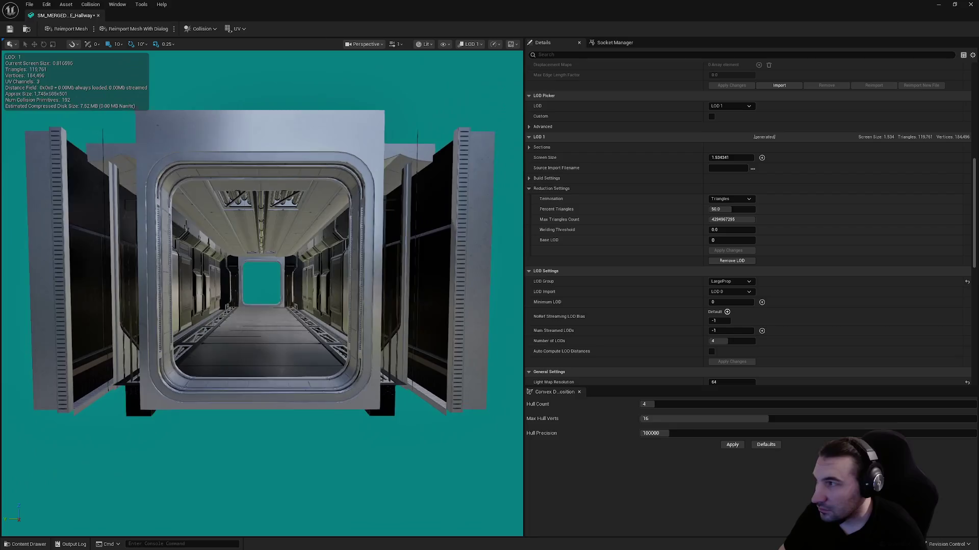
pyautogui.click(734, 157)
pyautogui.write('0.8')
pyautogui.press('Return')
# - Preview LOD 2 and set its screen size to 0.45
pyautogui.scroll(-8, 393, 181)
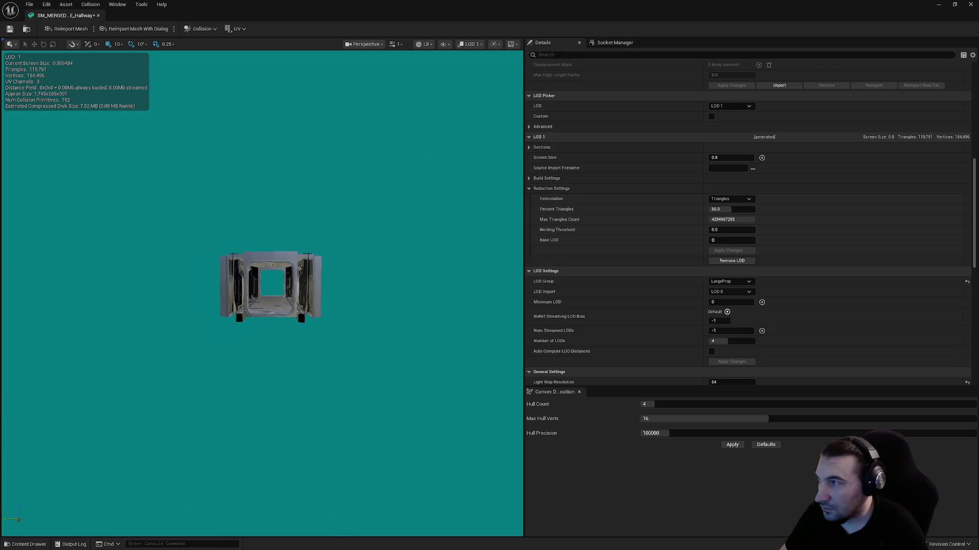
pyautogui.click(726, 108)
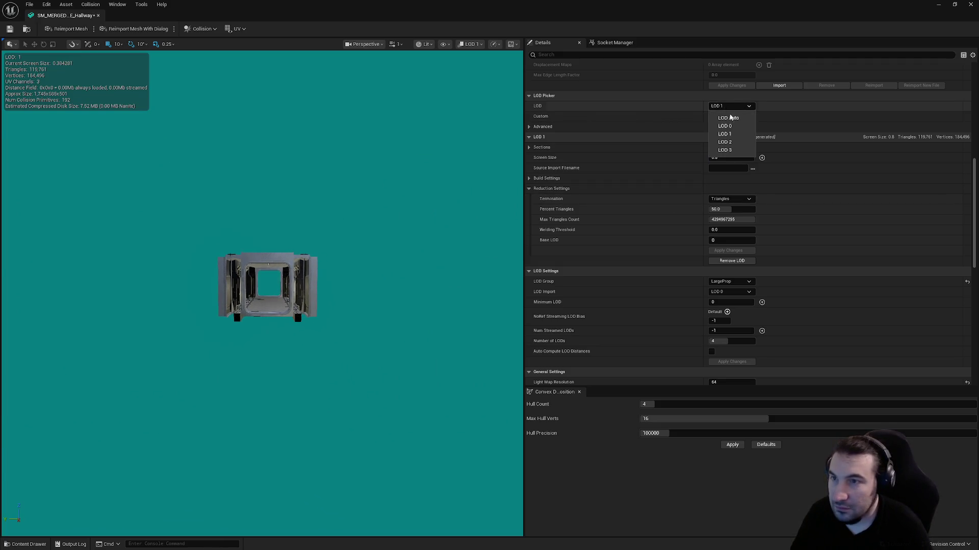
pyautogui.click(730, 138)
pyautogui.click(733, 157)
pyautogui.write('0')
# - Preview LOD 3, set its screen size to 0.2, and save the mesh
pyautogui.click(730, 106)
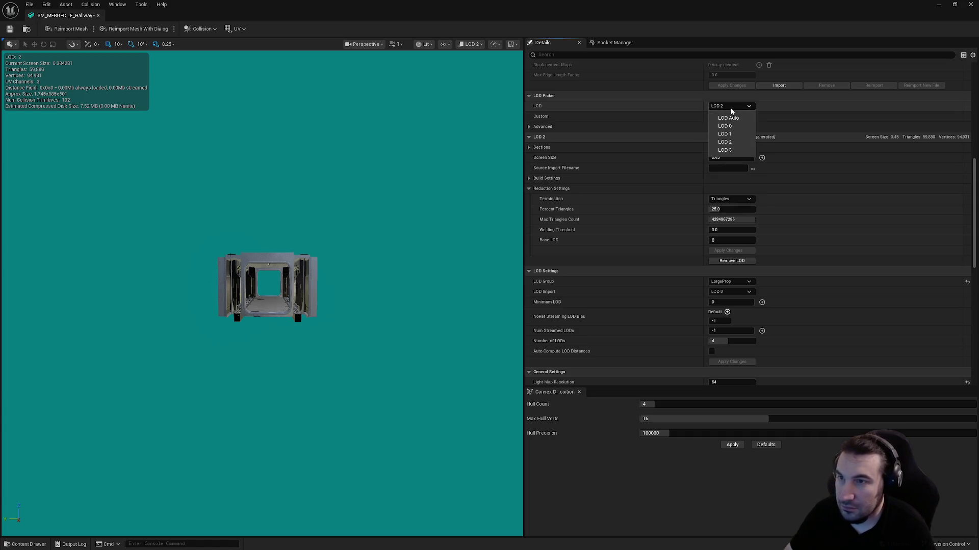
pyautogui.click(731, 151)
pyautogui.press('f')
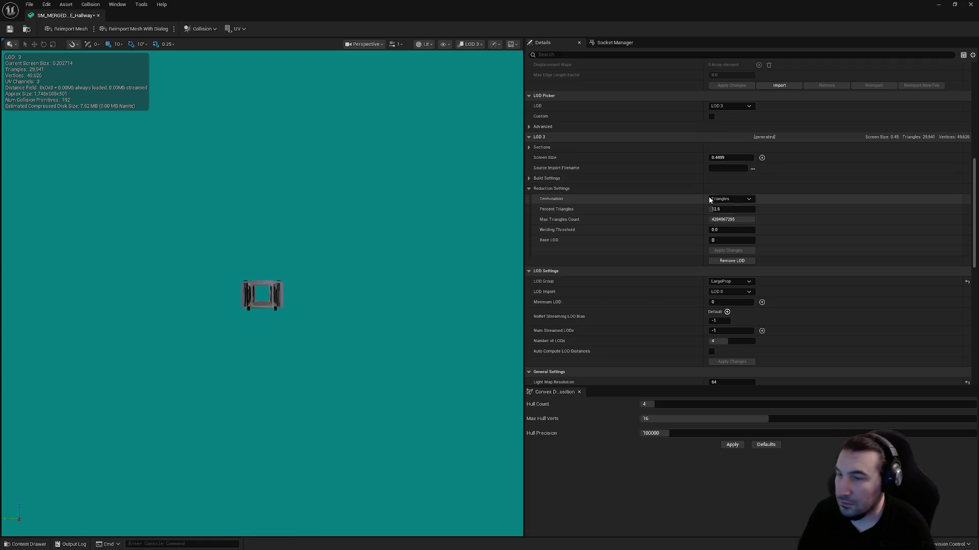
pyautogui.click(727, 158)
pyautogui.write('0.2')
pyautogui.press('Return')
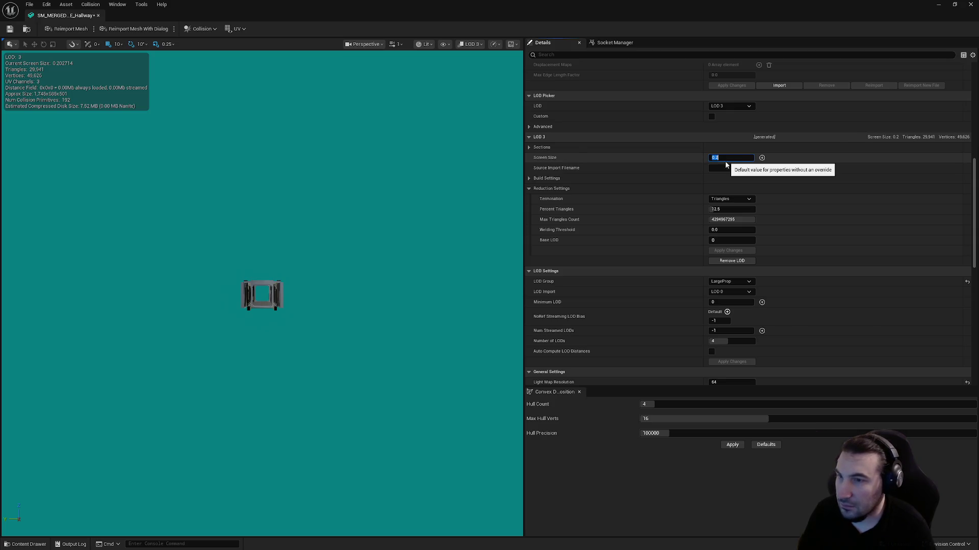
pyautogui.hotkey('ctrl', 's')
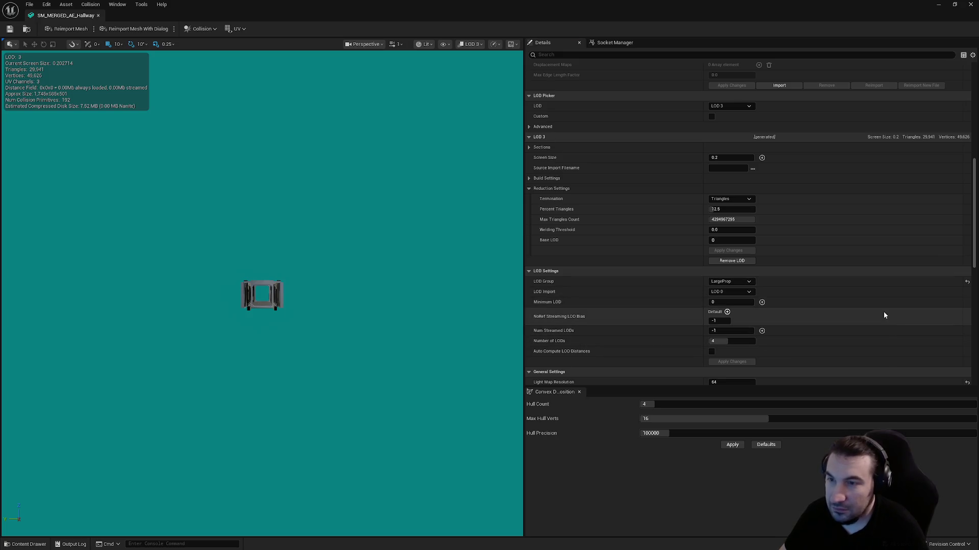
# - Set LOD 3 to 1% triangles and apply changes to start the rebuild
pyautogui.click(726, 209)
pyautogui.write('1')
pyautogui.press('Return')
pyautogui.click(728, 251)
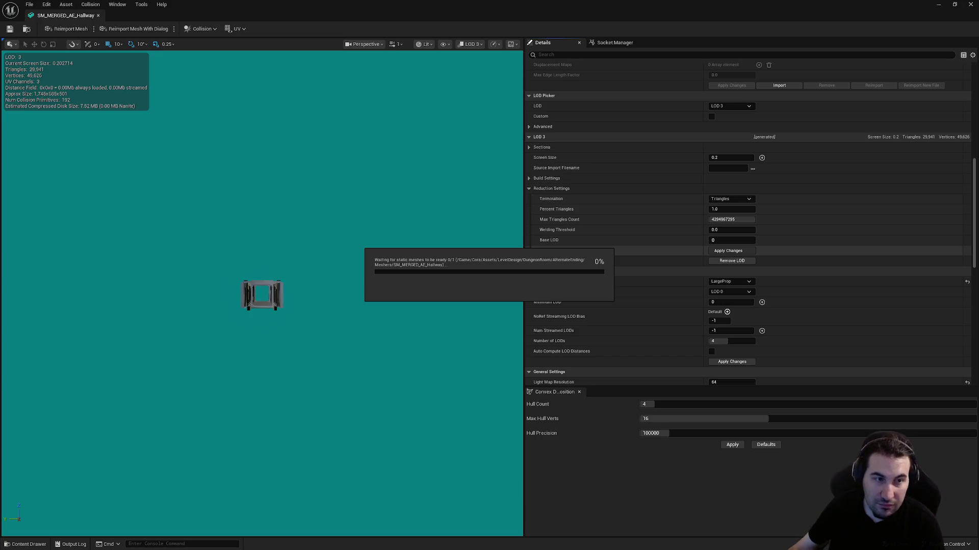
# - After the rebuild finishes, save SM_MERGED_AE_Hallway and close its mesh editor
pyautogui.scroll(-1, 647, 236)
pyautogui.scroll(-10, 647, 236)
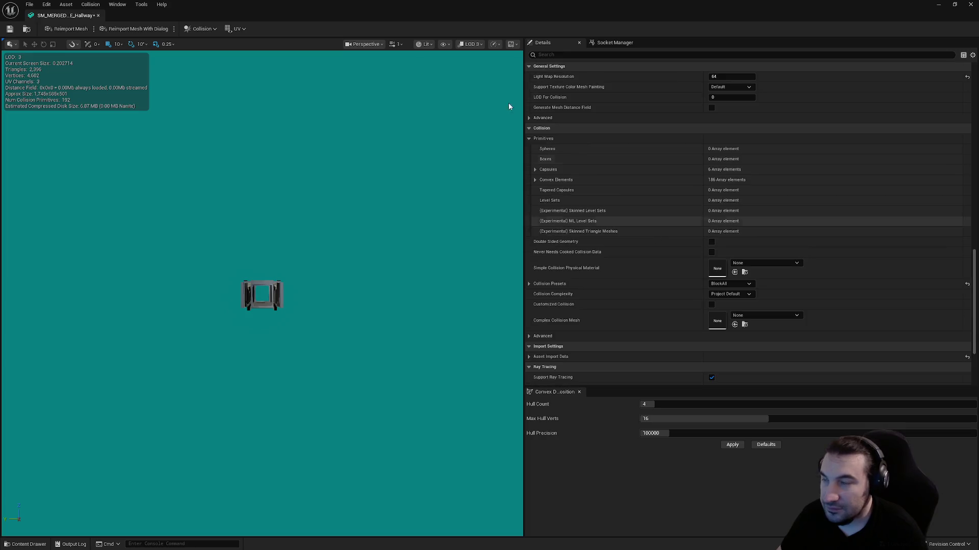
pyautogui.click(10, 29)
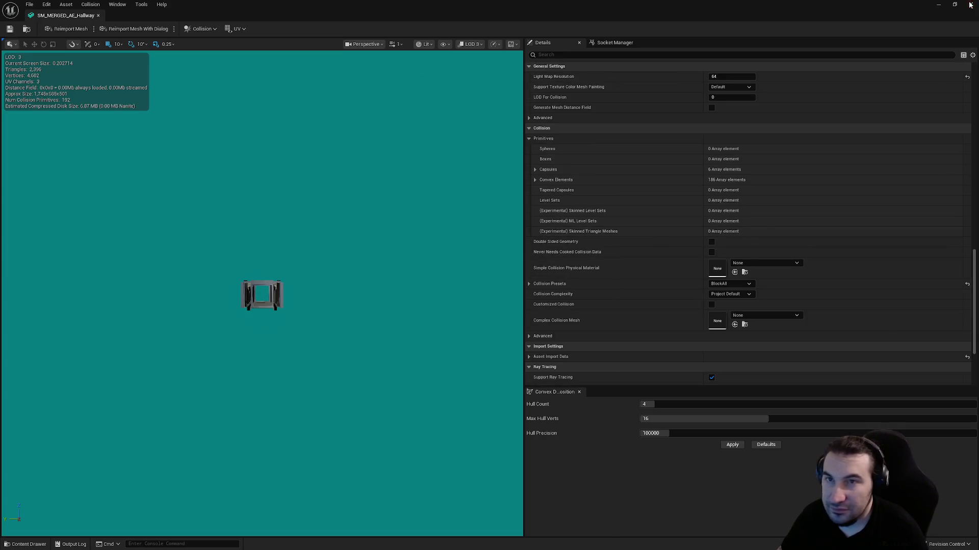
pyautogui.click(970, 4)
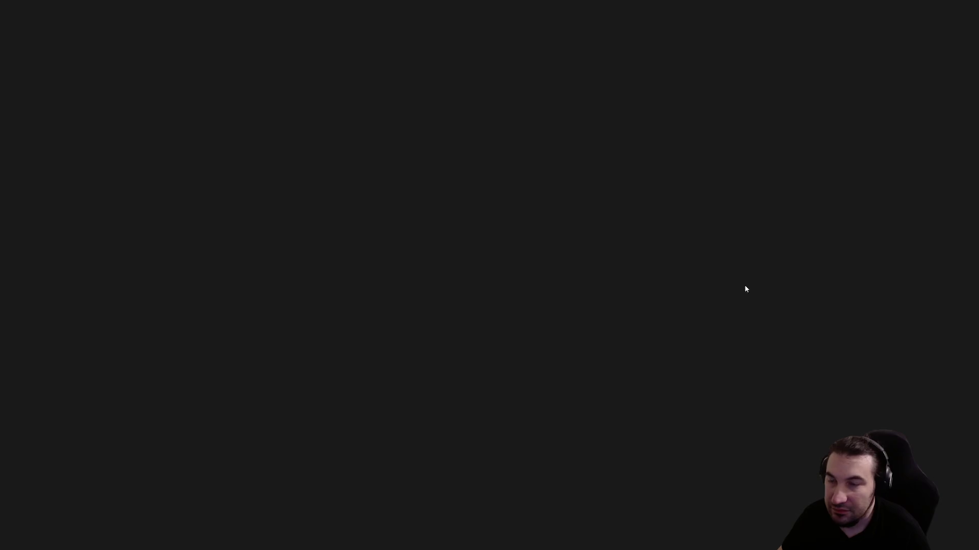
# - Disable collision on Section 3 of the GeneratorRoom mesh
pyautogui.scroll(-10, 752, 271)
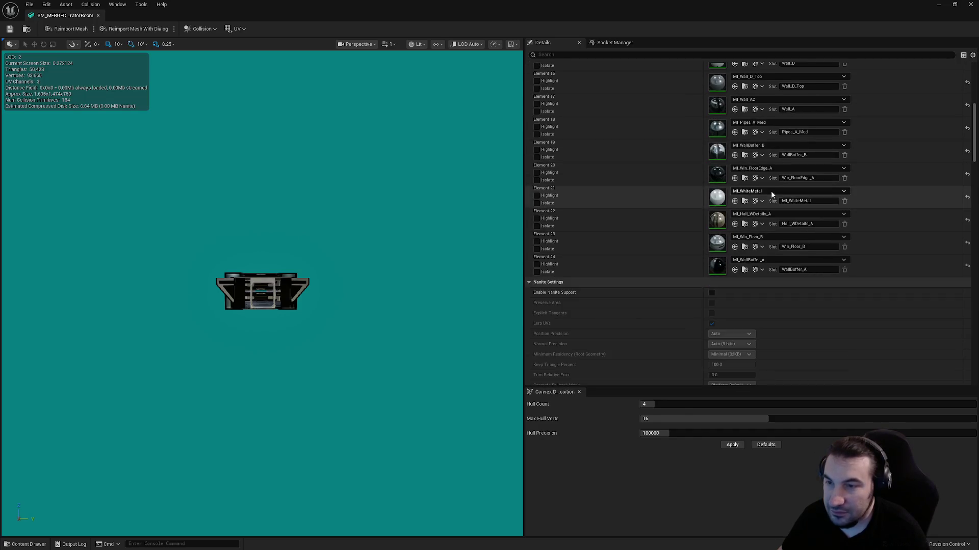
pyautogui.scroll(-5, 747, 192)
pyautogui.click(768, 228)
# - Save and close the GeneratorRoom mesh, then open SM_MERGED_AE_Junction
pyautogui.scroll(-5, 769, 231)
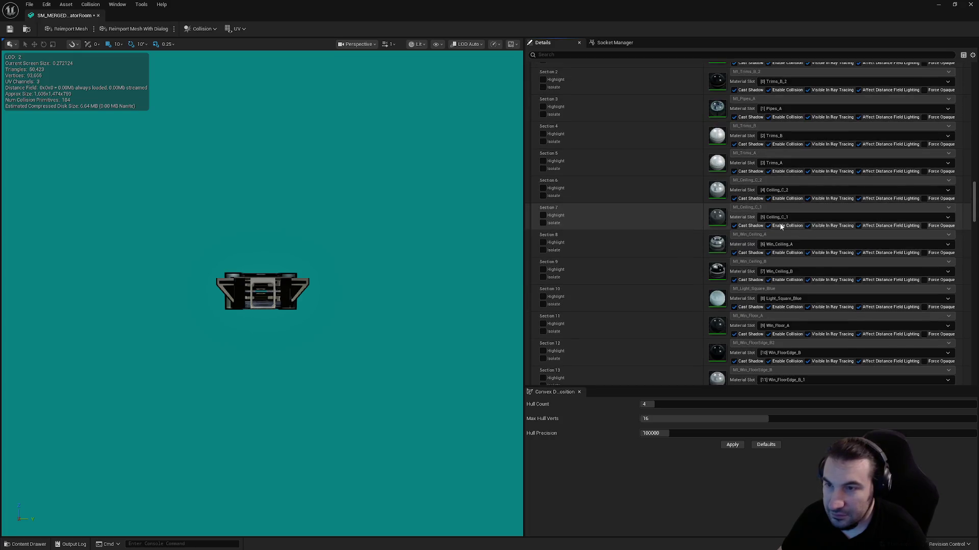
pyautogui.scroll(-8, 790, 244)
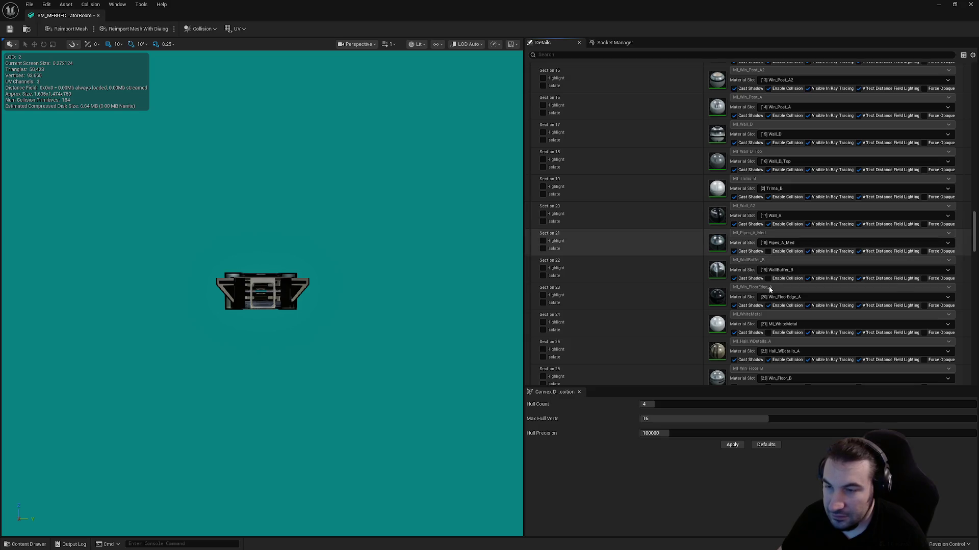
pyautogui.scroll(-4, 820, 276)
pyautogui.click(9, 29)
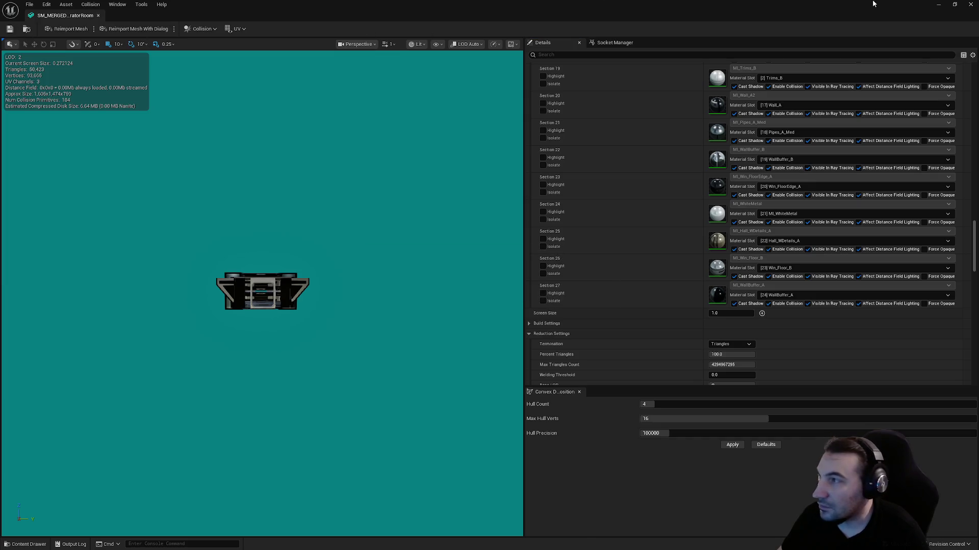
pyautogui.click(970, 4)
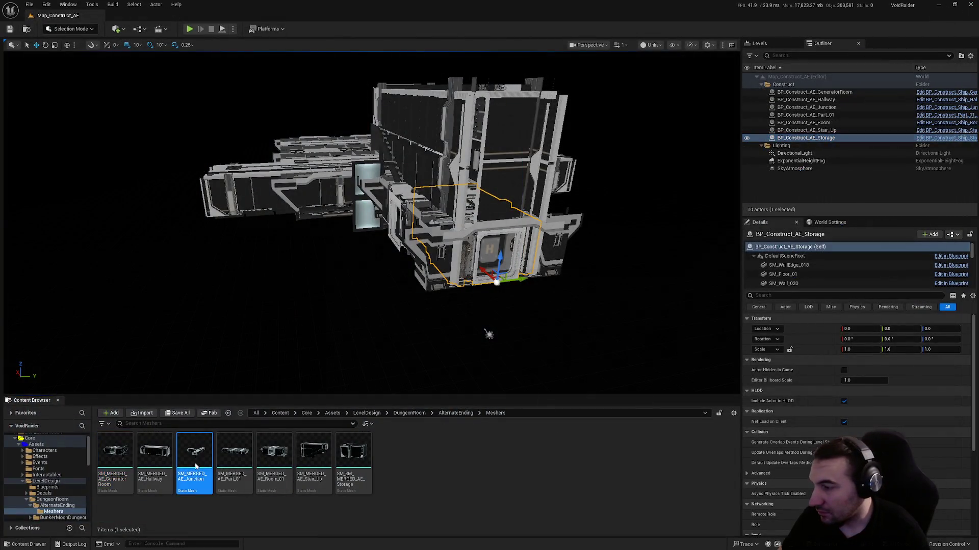
pyautogui.doubleClick(195, 451)
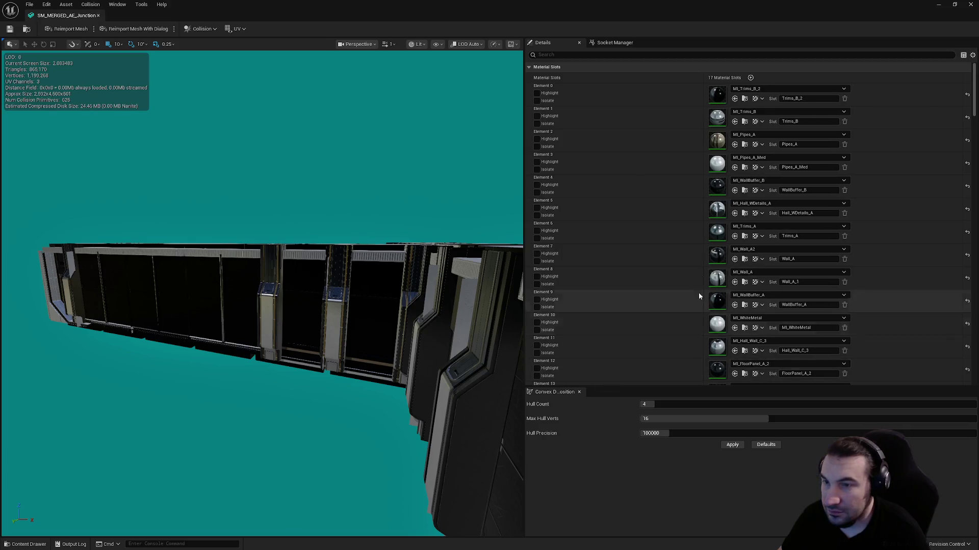
# - Disable collision on Sections 3, 4, 6, 9, 11 and 13 of the Junction mesh
pyautogui.scroll(10, 695, 298)
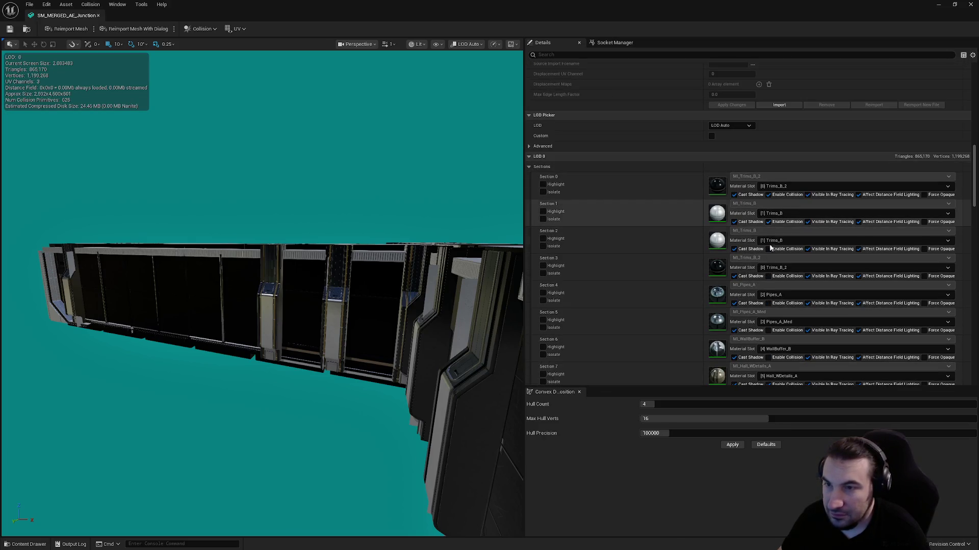
pyautogui.click(768, 277)
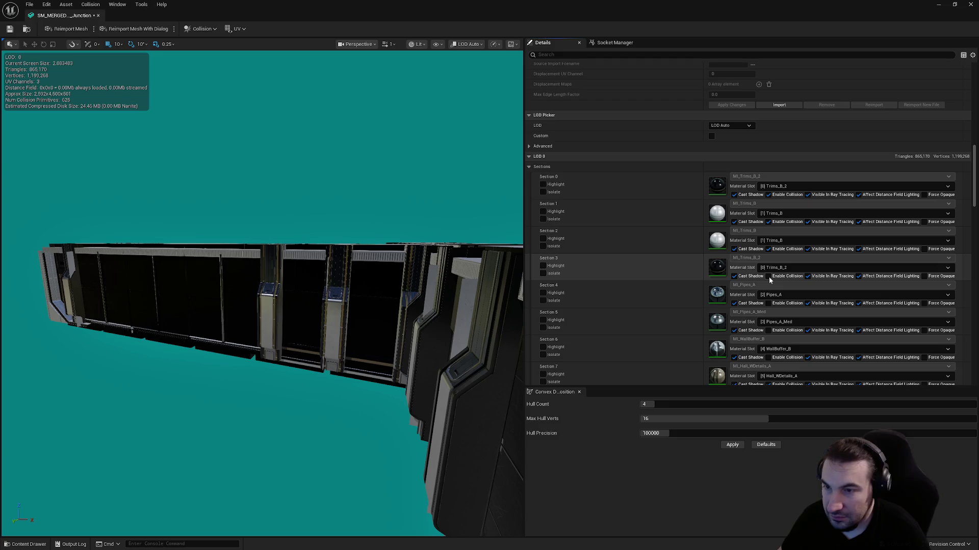
pyautogui.click(768, 302)
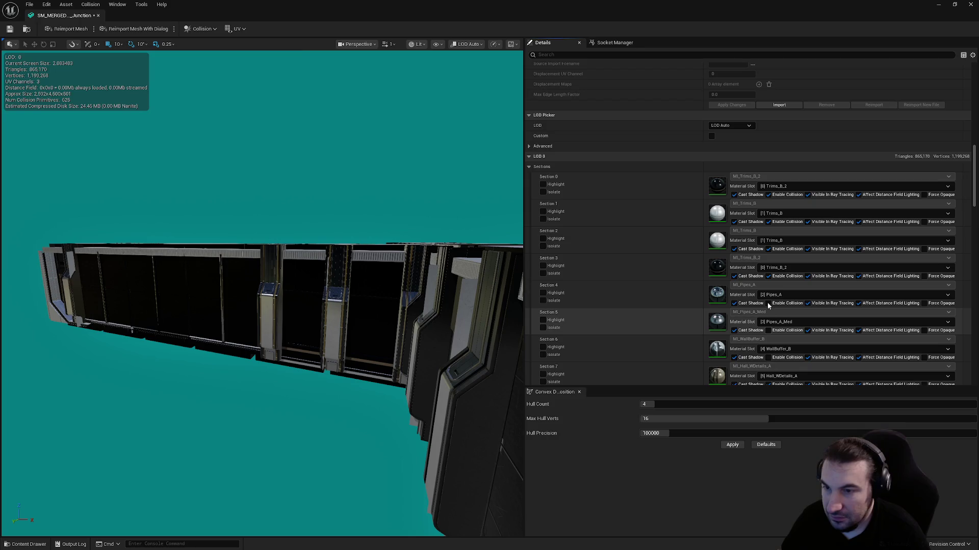
pyautogui.click(769, 358)
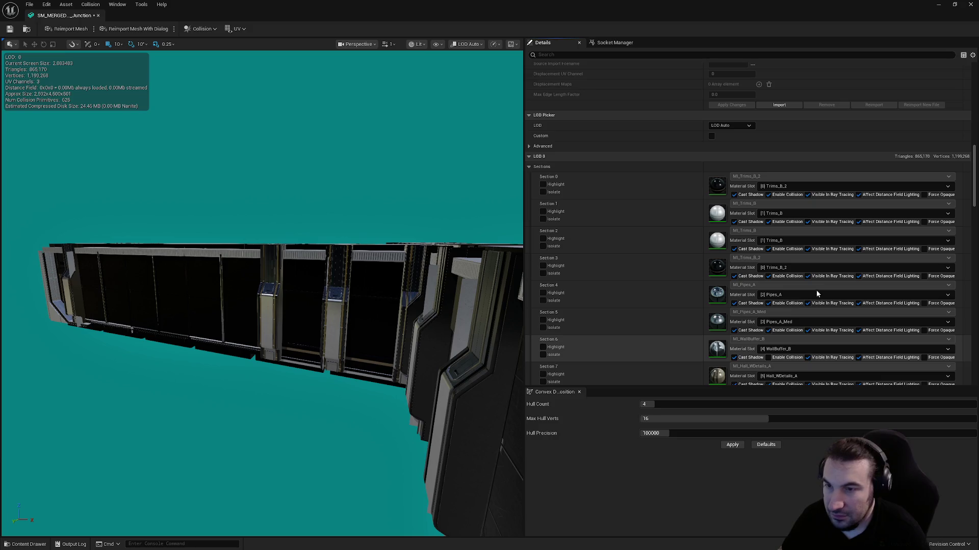
pyautogui.scroll(-5, 812, 275)
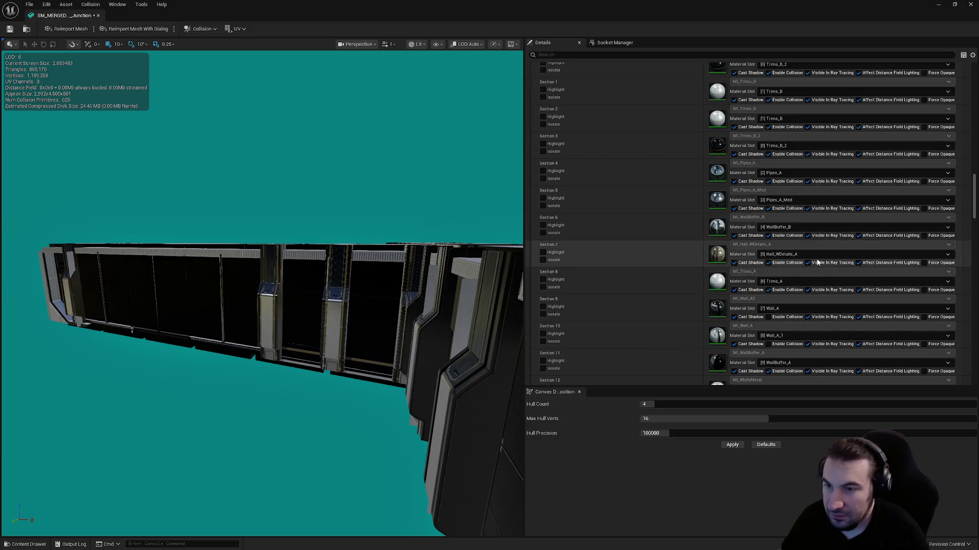
pyautogui.click(768, 232)
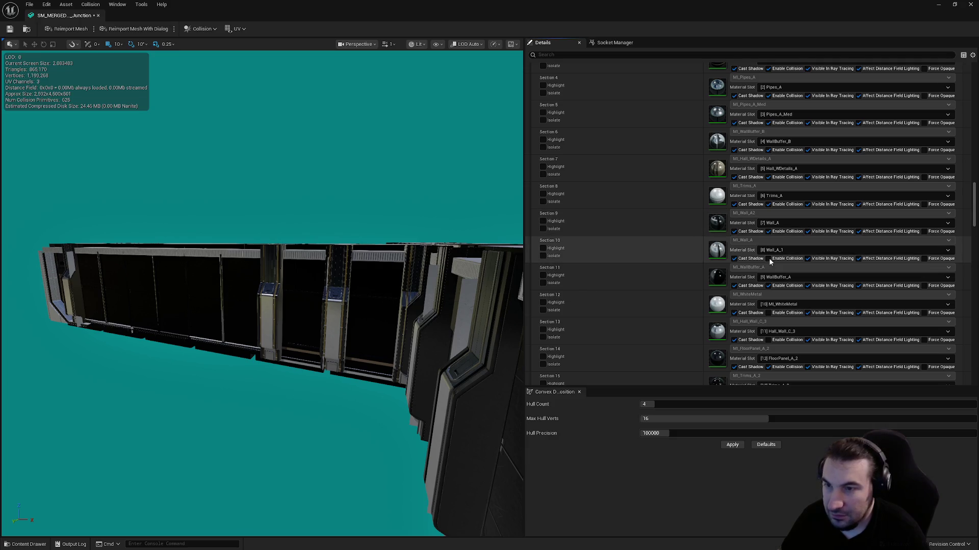
pyautogui.click(768, 286)
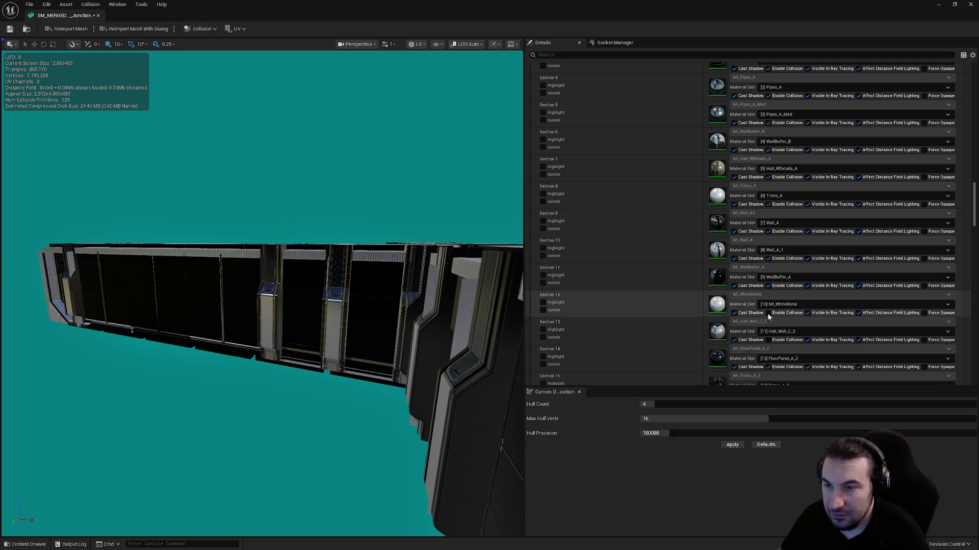
pyautogui.click(769, 338)
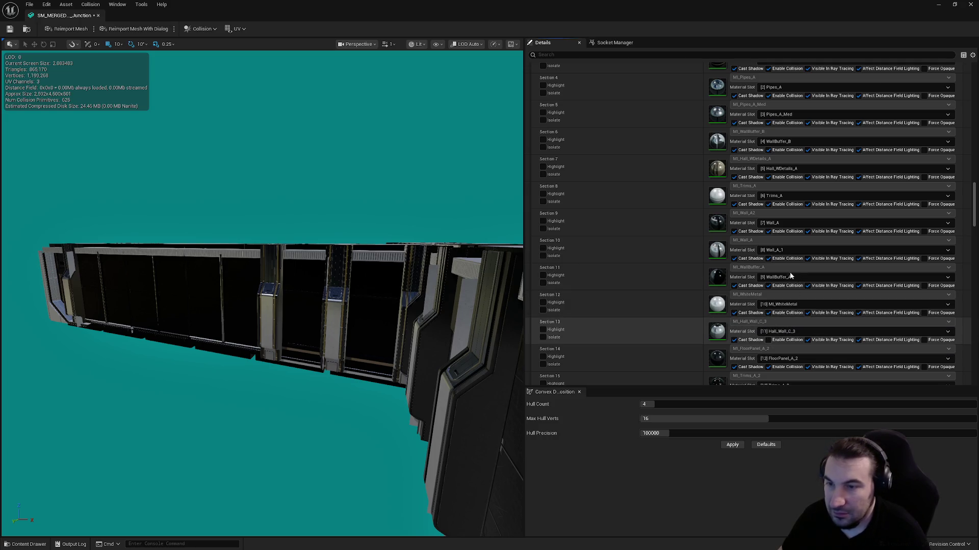
pyautogui.scroll(-10, 788, 275)
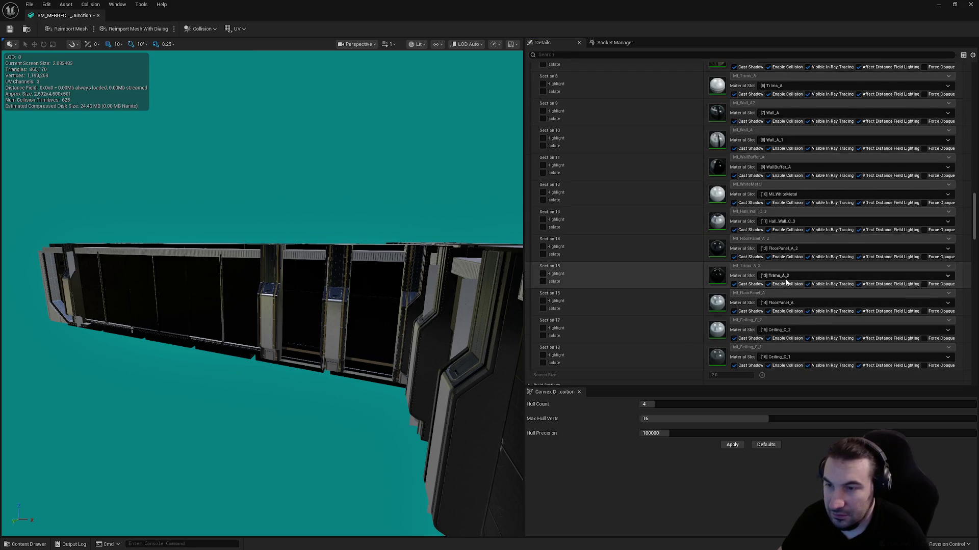
pyautogui.scroll(-2, 736, 240)
pyautogui.click(731, 247)
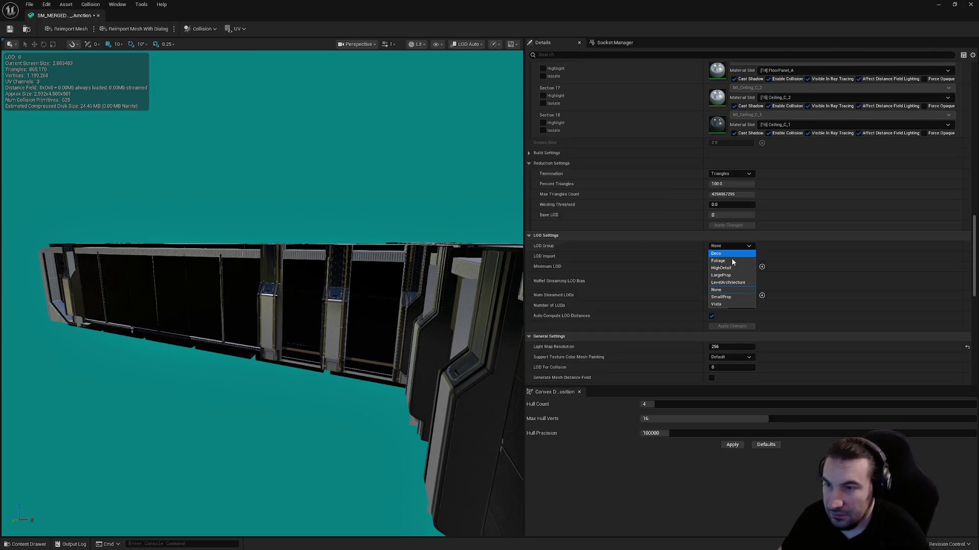
# - Assign the LargeProp LOD group to SM_MERGED_AE_Junction and turn off automatic LOD distances
pyautogui.click(728, 278)
pyautogui.click(548, 293)
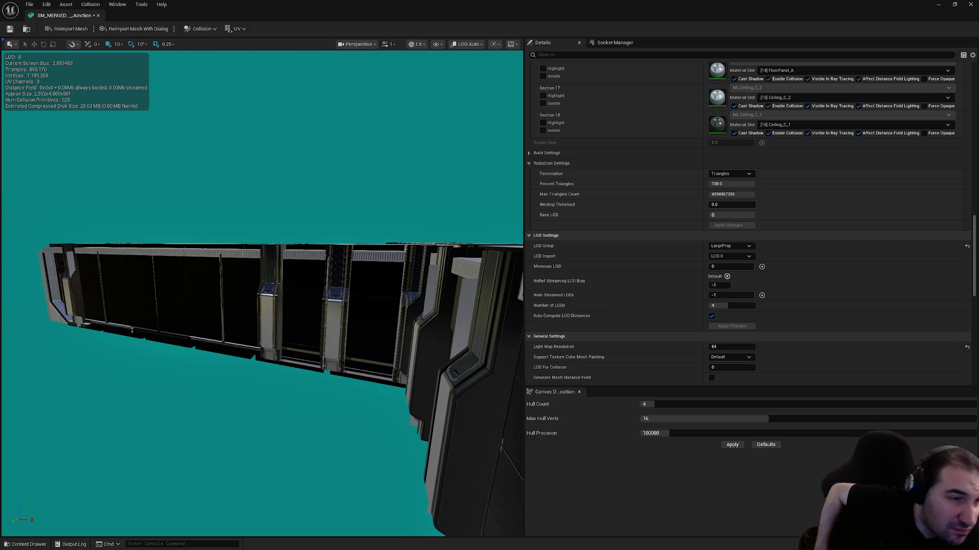
pyautogui.moveTo(437, 312)
pyautogui.mouseDown()
pyautogui.moveTo(437, 285)
pyautogui.moveTo(437, 312)
pyautogui.mouseUp()
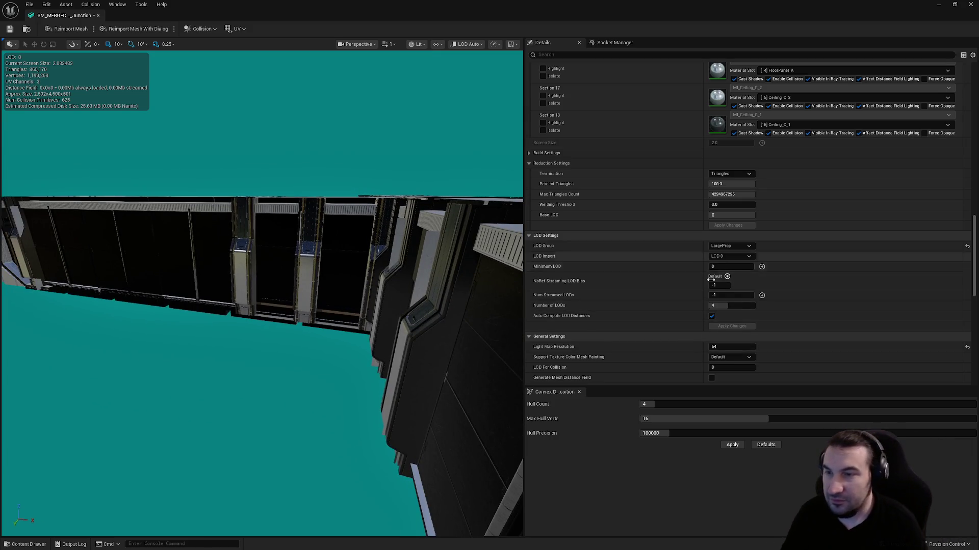
pyautogui.click(711, 316)
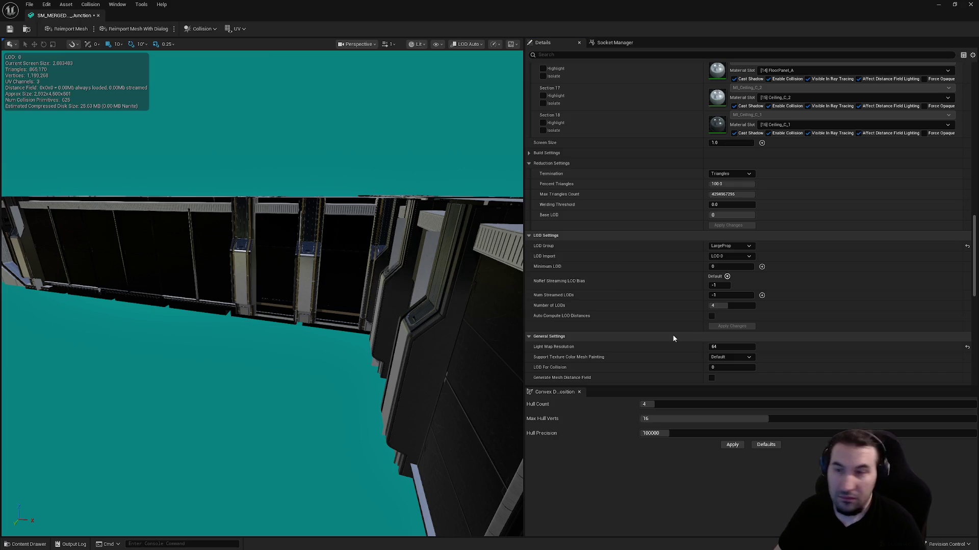
# - Preview LOD 1 and set its screen size to 0.9
pyautogui.scroll(-3, 715, 302)
pyautogui.scroll(-9, 759, 231)
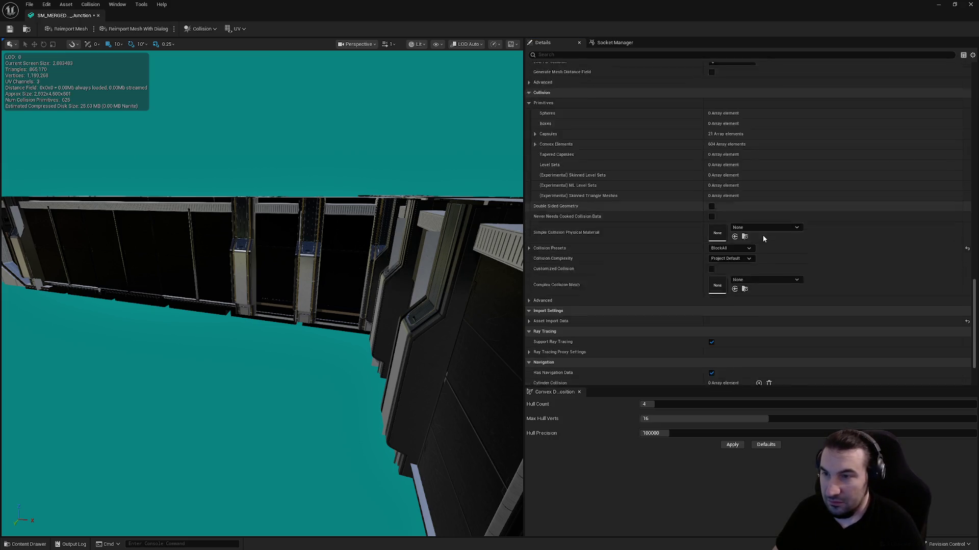
pyautogui.scroll(15, 784, 244)
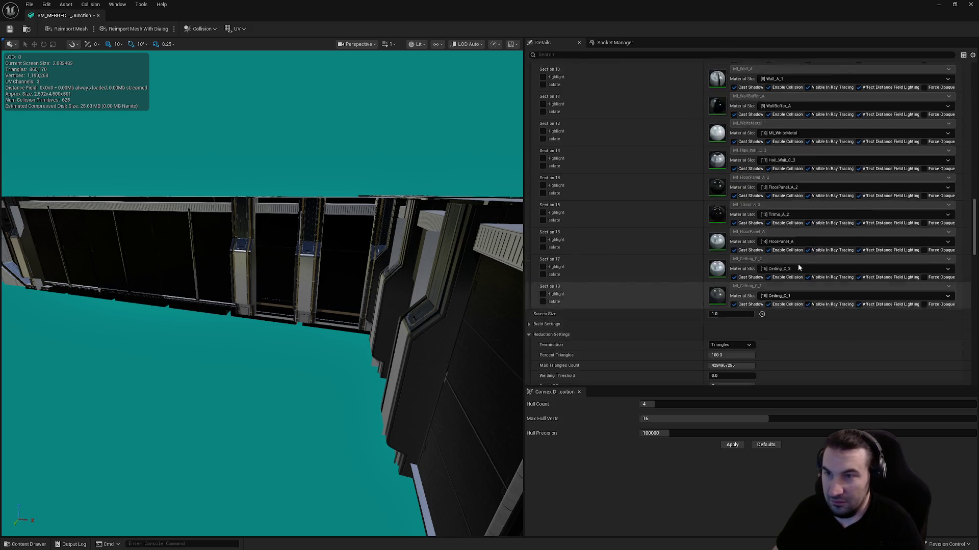
pyautogui.scroll(12, 797, 270)
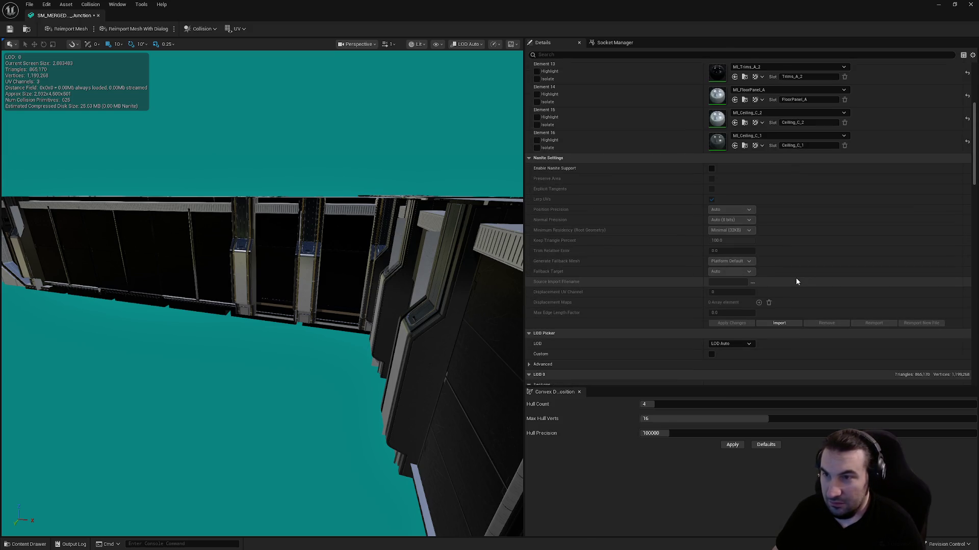
pyautogui.click(726, 282)
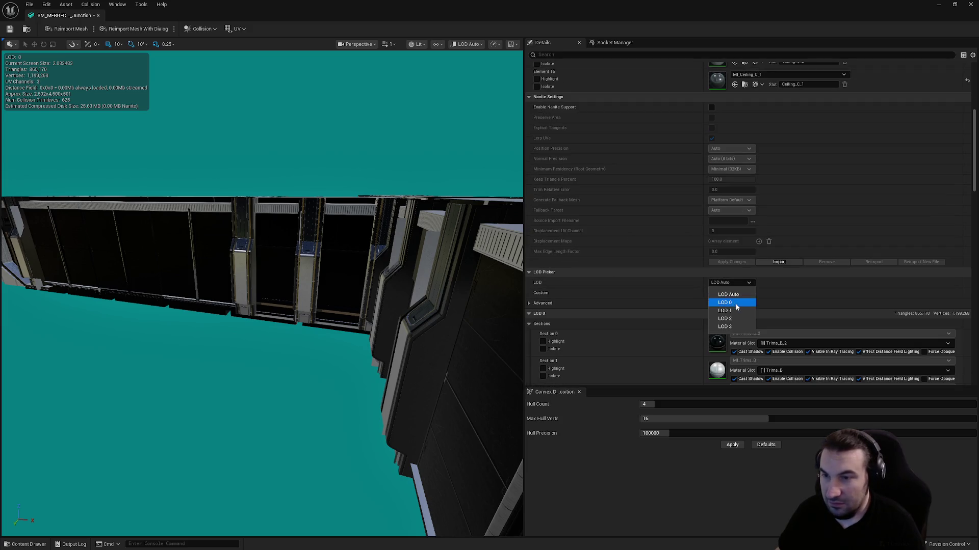
pyautogui.click(741, 310)
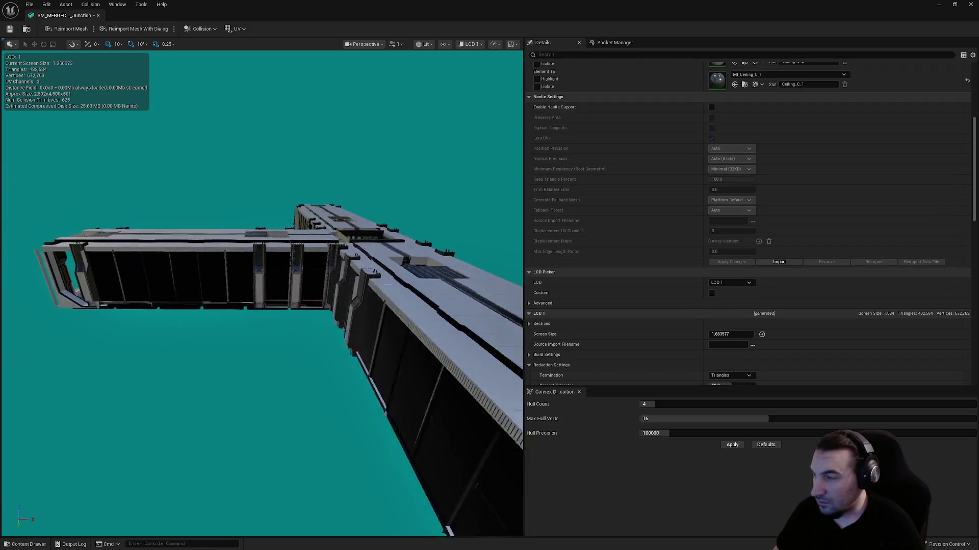
pyautogui.moveTo(263, 256)
pyautogui.mouseDown()
pyautogui.moveTo(285, 265)
pyautogui.moveTo(305, 255)
pyautogui.moveTo(263, 256)
pyautogui.moveTo(278, 260)
pyautogui.moveTo(277, 278)
pyautogui.mouseUp()
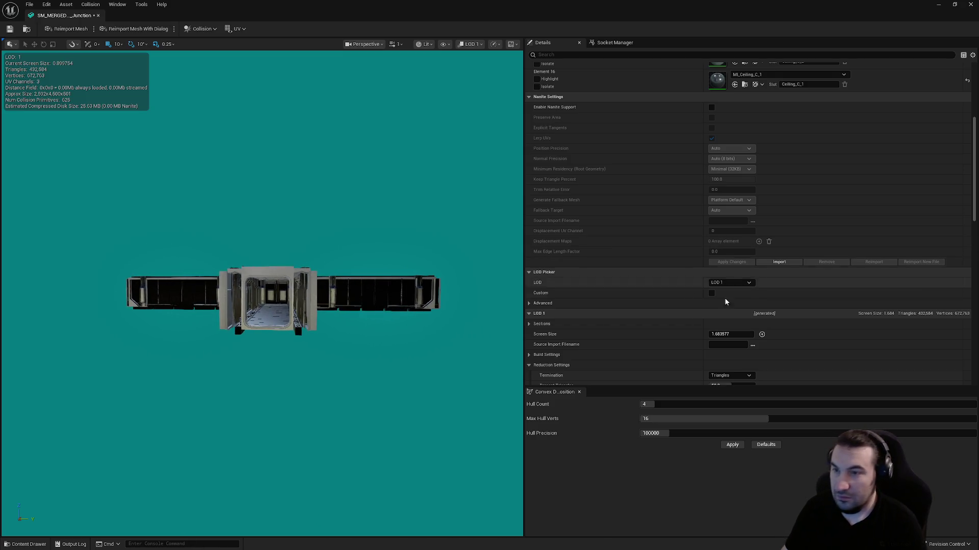
pyautogui.click(733, 335)
pyautogui.write('0.9')
pyautogui.press('Return')
# - Preview LOD 2 and set its screen size to 0.5
pyautogui.click(730, 282)
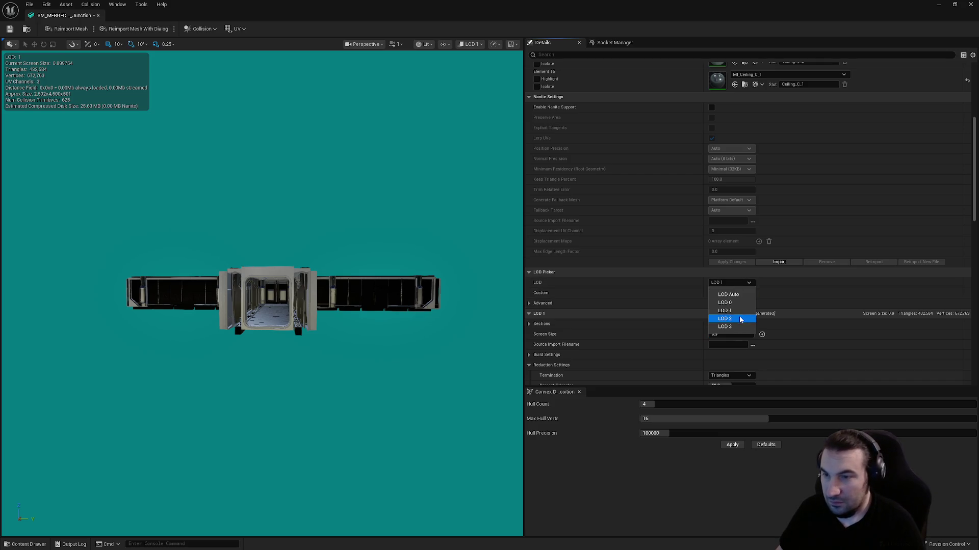
pyautogui.click(724, 320)
pyautogui.moveTo(460, 309); pyautogui.dragTo(460, 329)
pyautogui.click(730, 335)
pyautogui.write('0')
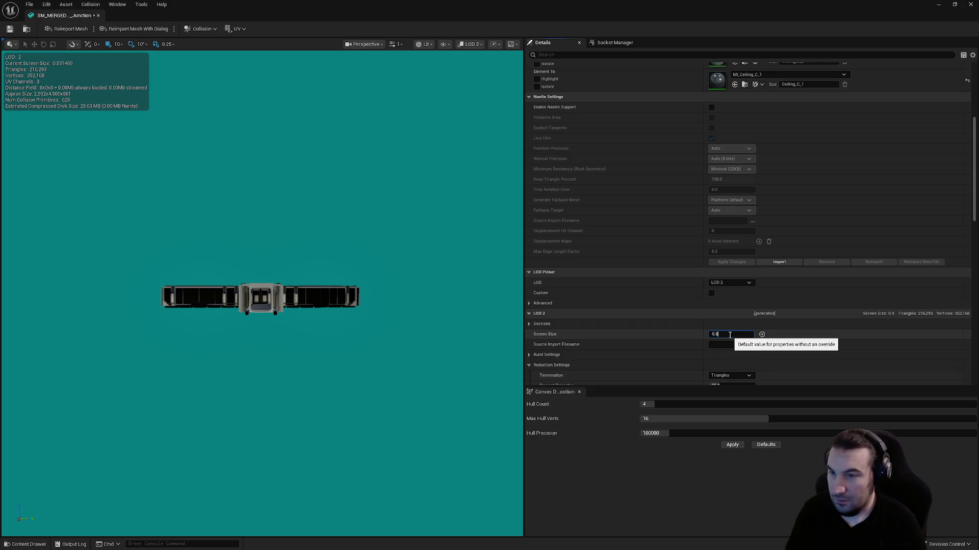
pyautogui.click(739, 283)
# - Set LOD 3 screen size to 0.4 and recheck the LOD 2 value
pyautogui.click(734, 327)
pyautogui.scroll(-4, 368, 363)
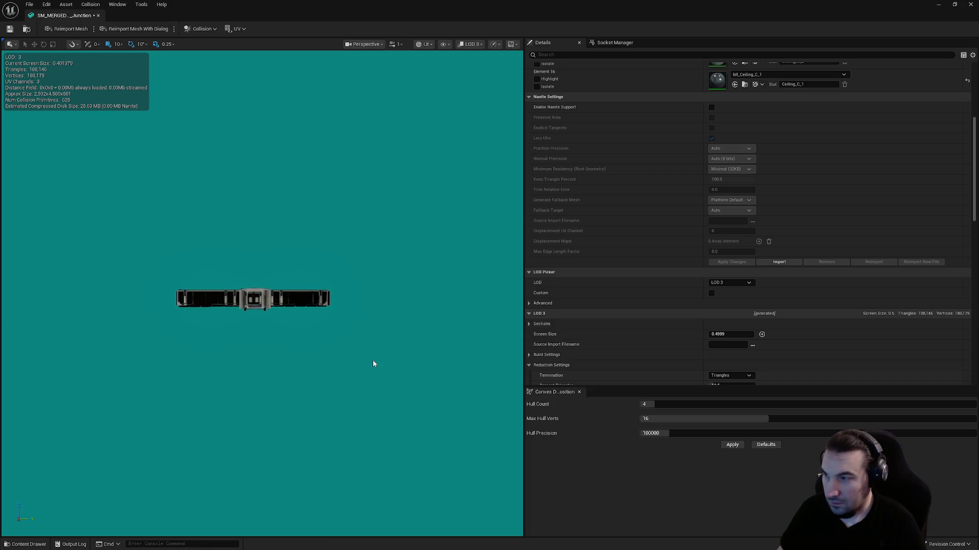
pyautogui.click(725, 335)
pyautogui.write('0.4')
pyautogui.click(735, 284)
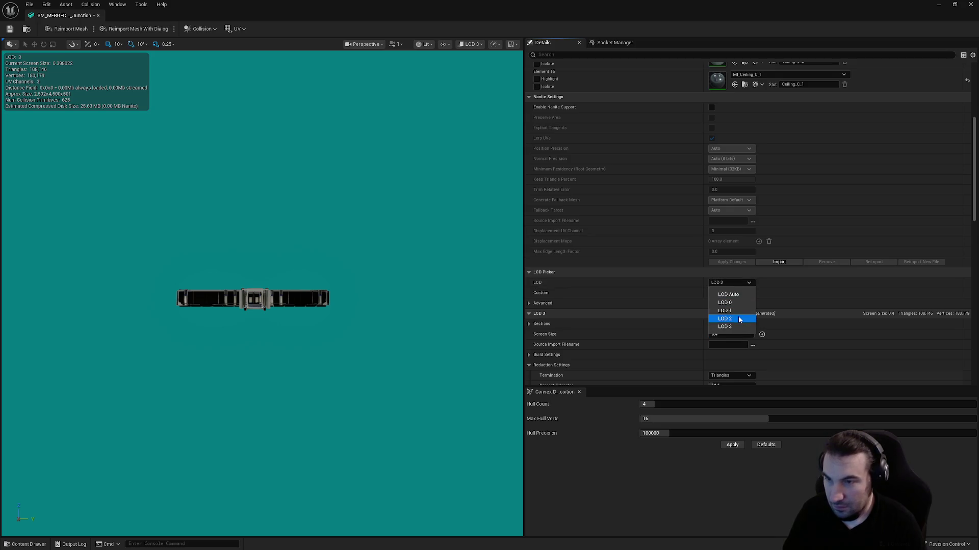
pyautogui.click(739, 319)
pyautogui.click(726, 335)
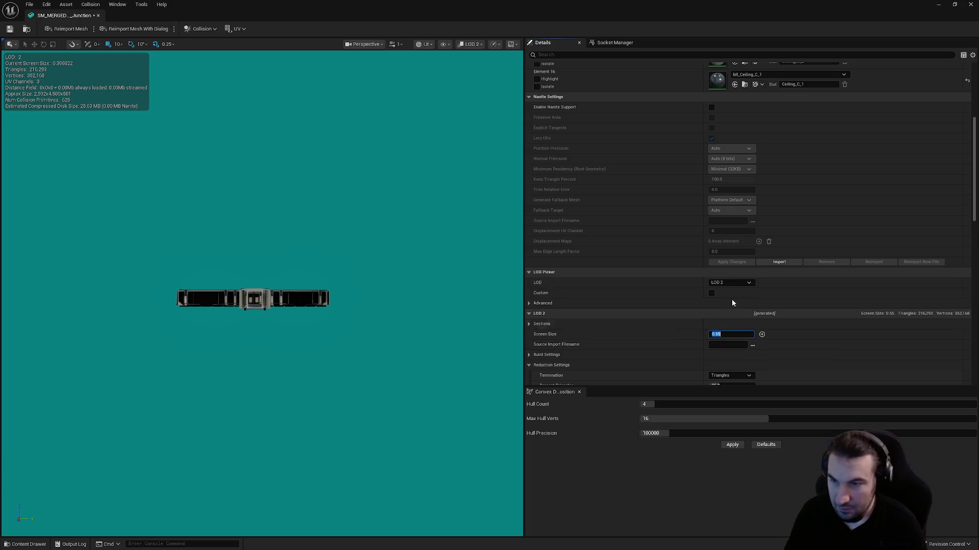
# - Set LOD 3 Percent Triangles to 1.0 and apply the reduction changes
pyautogui.click(729, 282)
pyautogui.click(720, 325)
pyautogui.scroll(-2, 652, 340)
pyautogui.click(731, 337)
pyautogui.write('1.0')
pyautogui.press('Return')
pyautogui.scroll(-1, 660, 316)
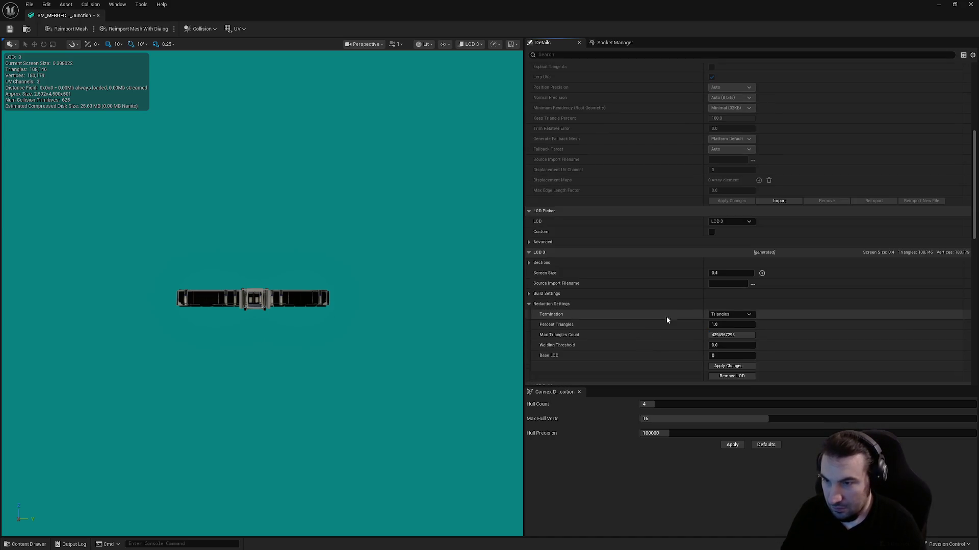
pyautogui.click(728, 366)
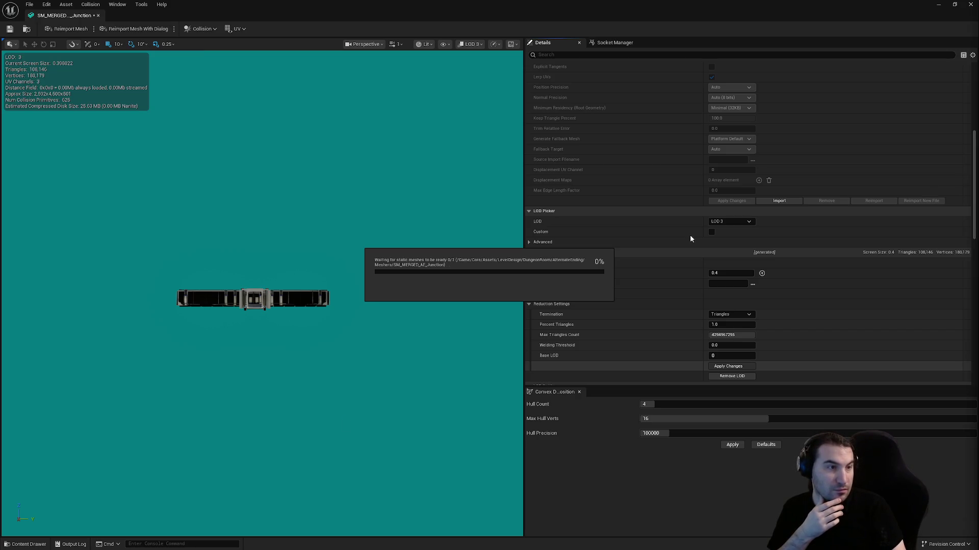
# - Let the LOD 3 rebuild run while the Windows Start menu is opened and dismissed
pyautogui.press('super')
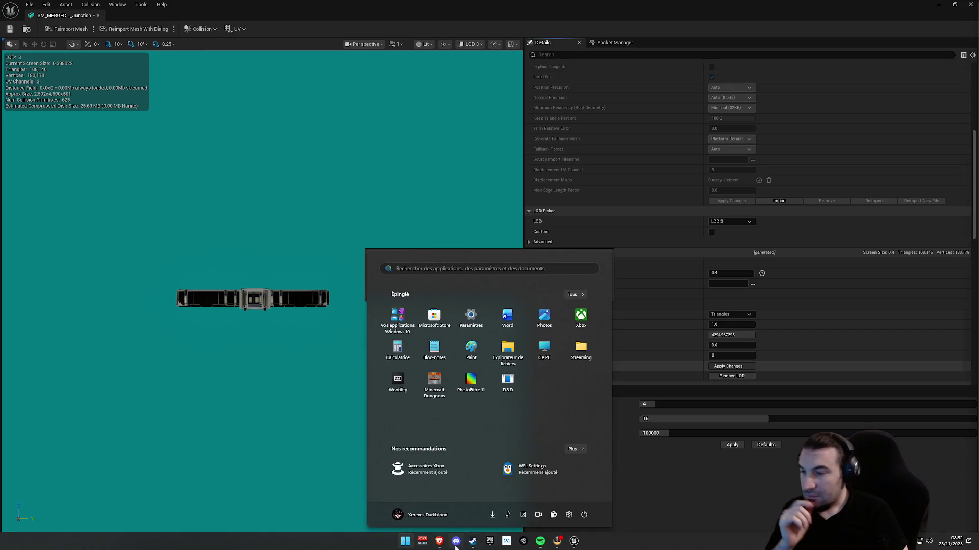
pyautogui.press('super')
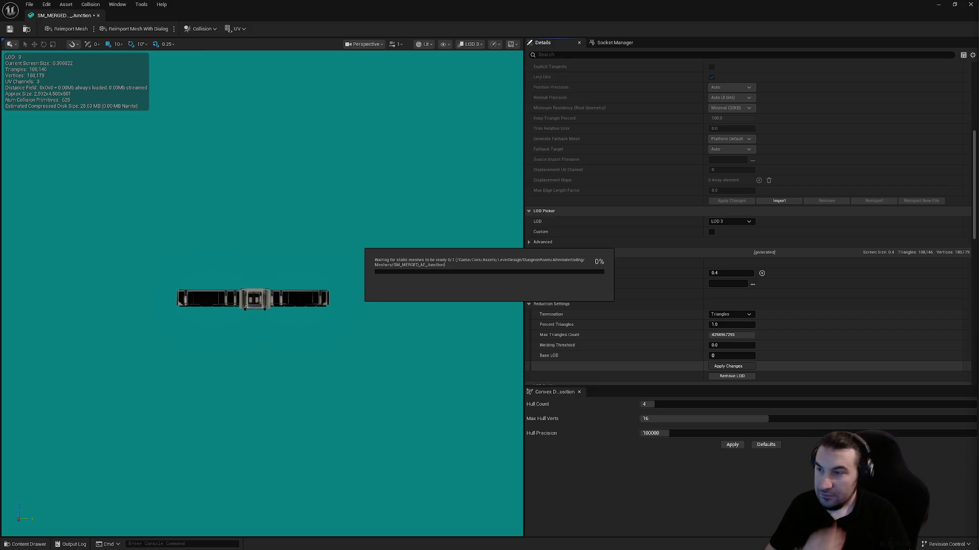
pyautogui.click(407, 543)
# - Dismiss the Windows Start menu while waiting for the mesh build to finish
pyautogui.moveTo(456, 541)
pyautogui.press('Escape')
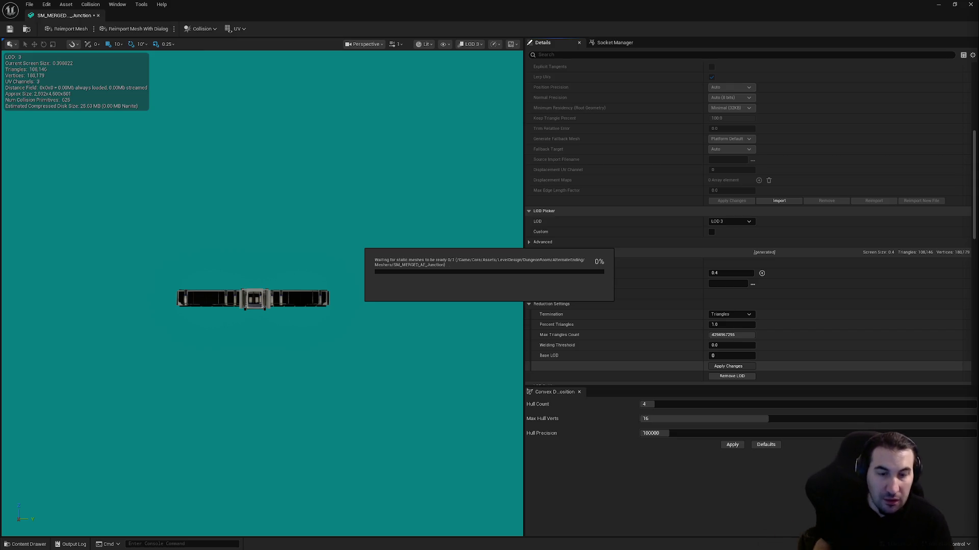
pyautogui.press('super')
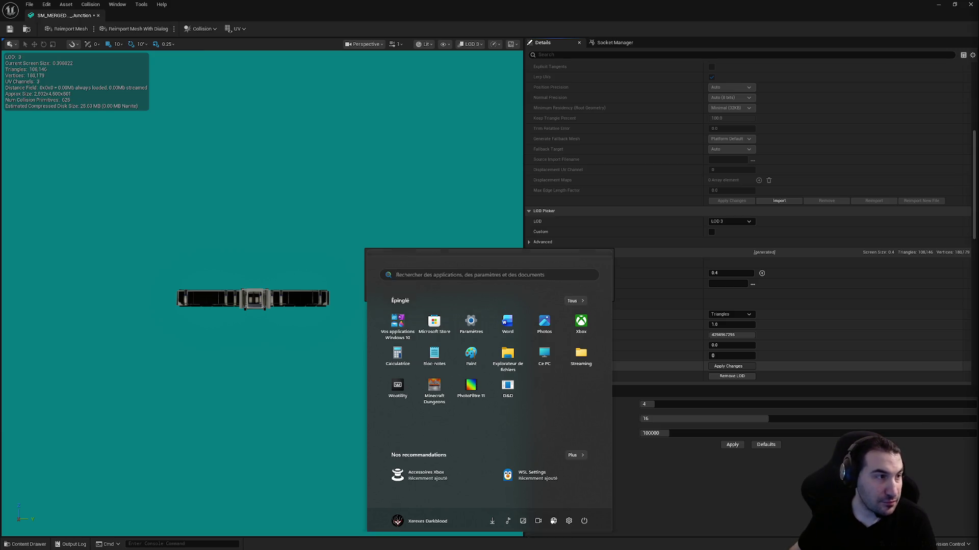
pyautogui.press('super')
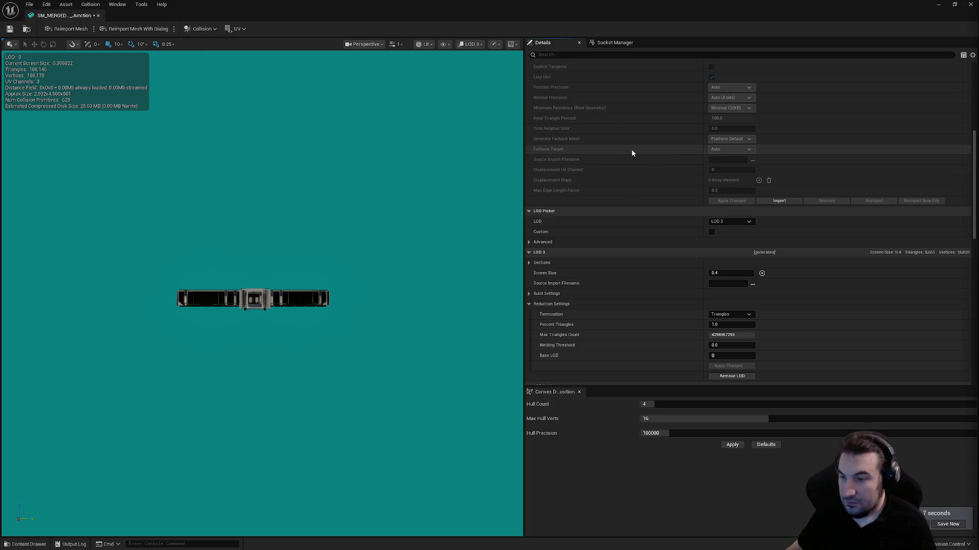
# - Save SM_MERGED_AE_Junction with its rebuilt LOD 3 and close the mesh editor
pyautogui.scroll(-3, 647, 220)
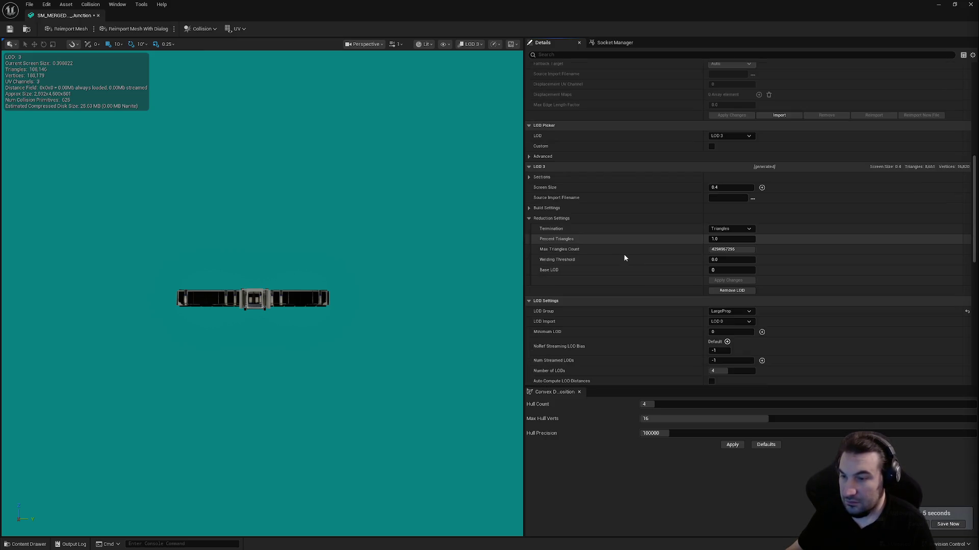
pyautogui.scroll(-7, 621, 246)
pyautogui.scroll(-5, 627, 224)
pyautogui.scroll(5, 627, 220)
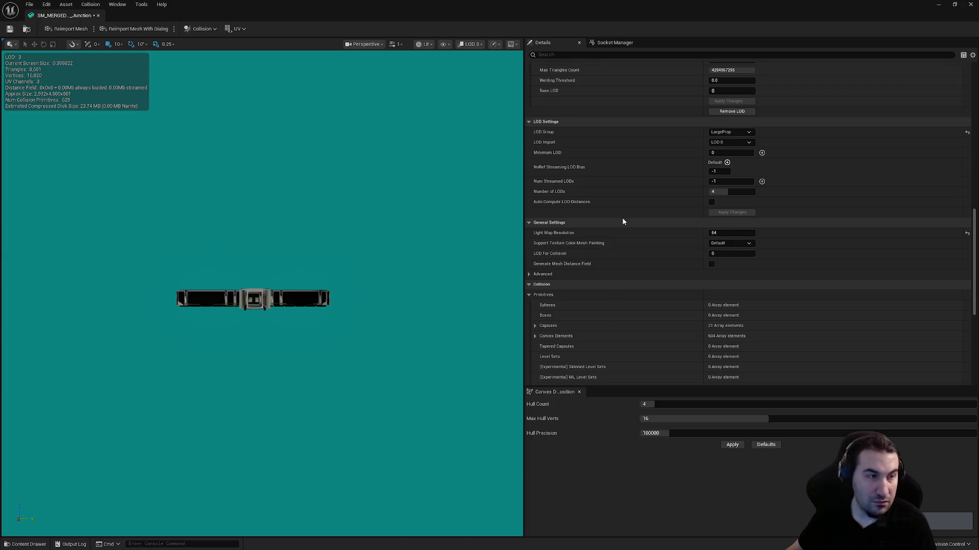
pyautogui.scroll(15, 617, 239)
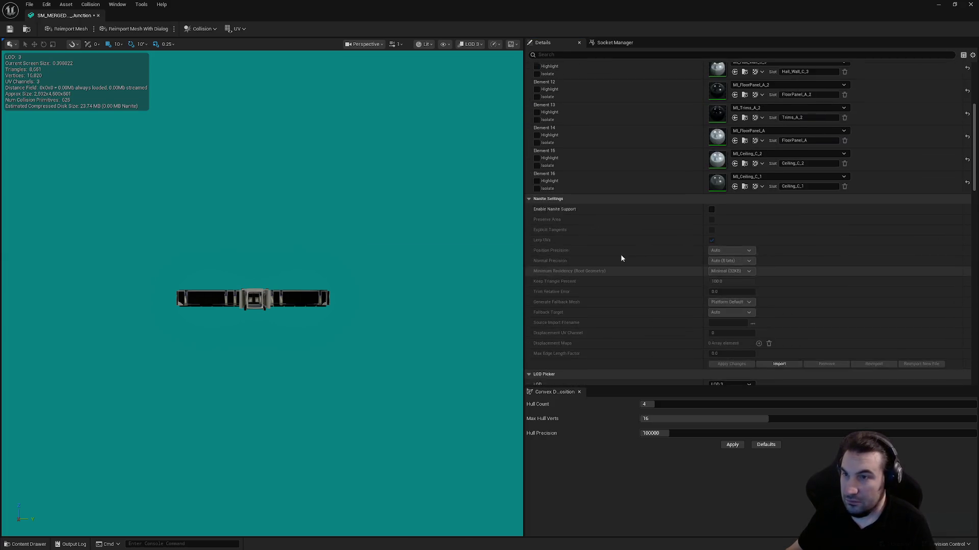
pyautogui.scroll(5, 632, 215)
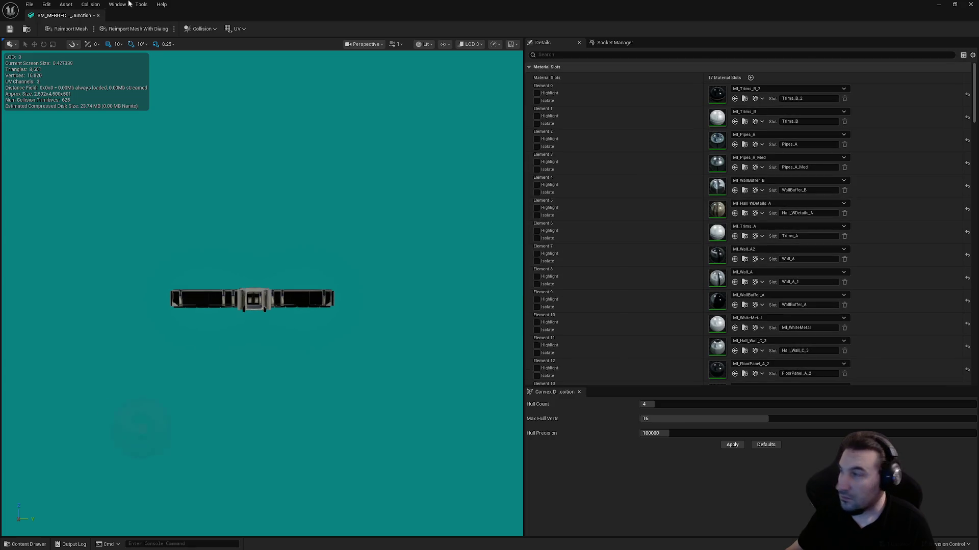
pyautogui.click(9, 28)
pyautogui.scroll(-12, 689, 207)
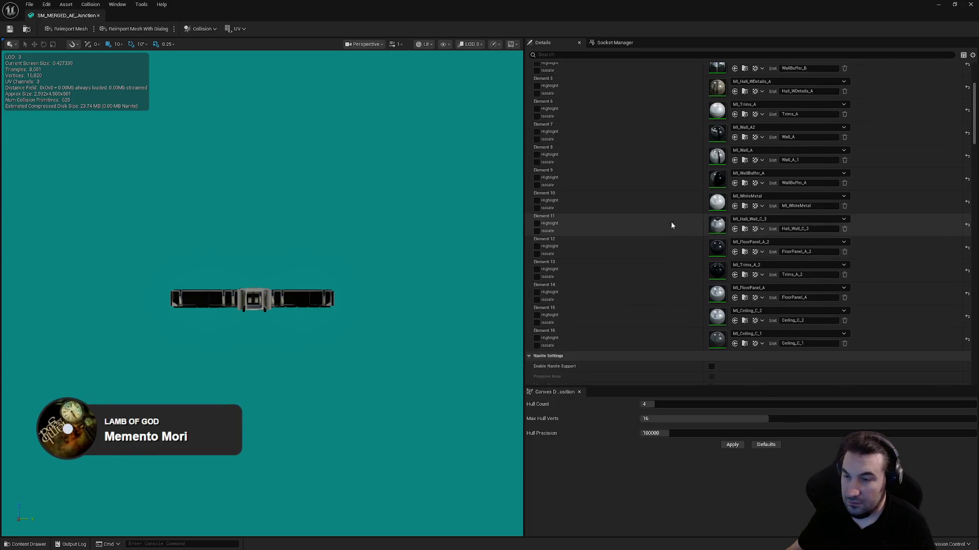
pyautogui.scroll(-6, 701, 222)
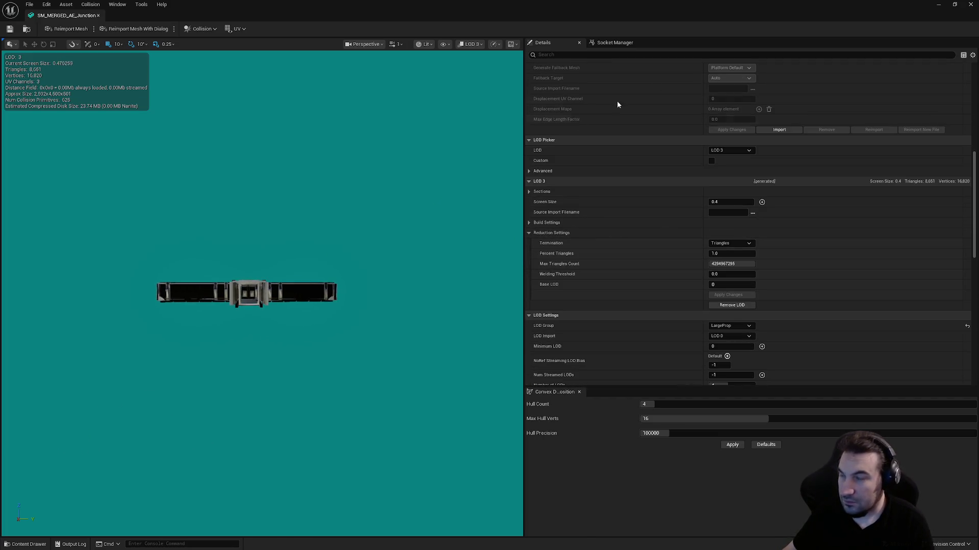
pyautogui.click(970, 4)
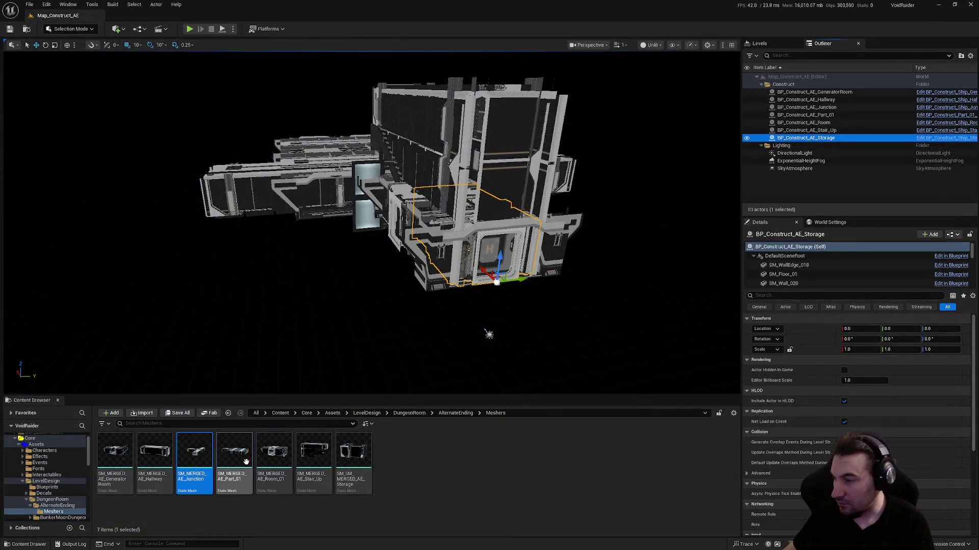
# - Open SM_MERGED_AE_Part_01 and toggle collision on two sections, enabling it for Wall_A
pyautogui.doubleClick(248, 467)
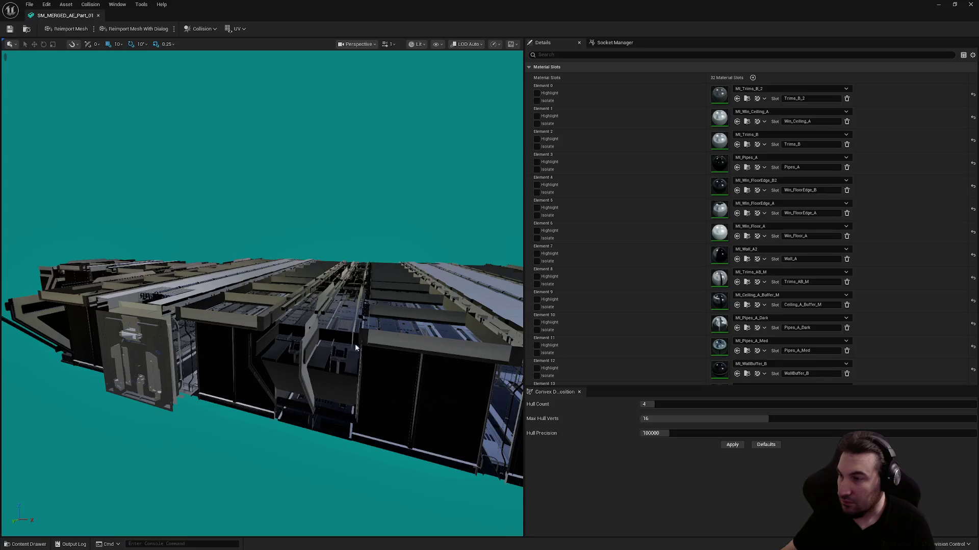
pyautogui.scroll(-20, 673, 203)
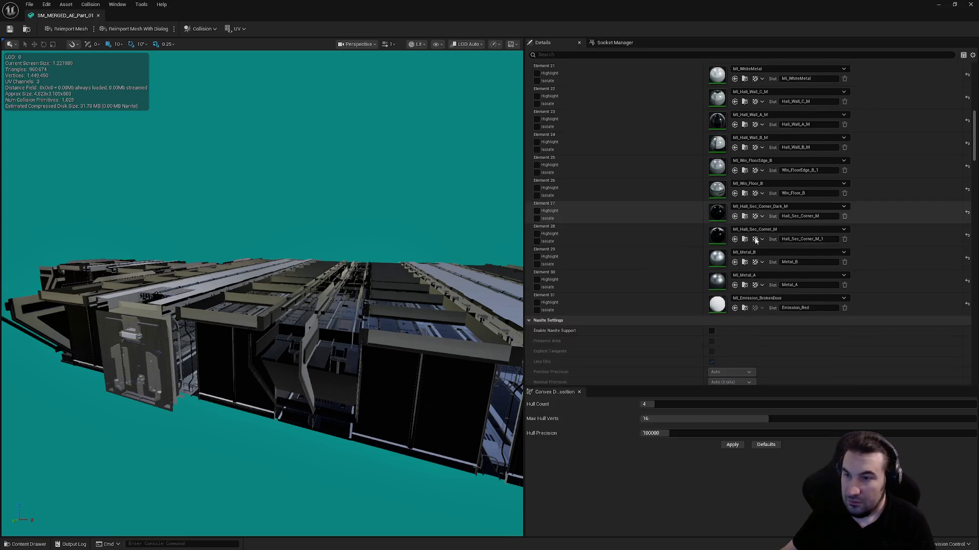
pyautogui.scroll(-10, 715, 254)
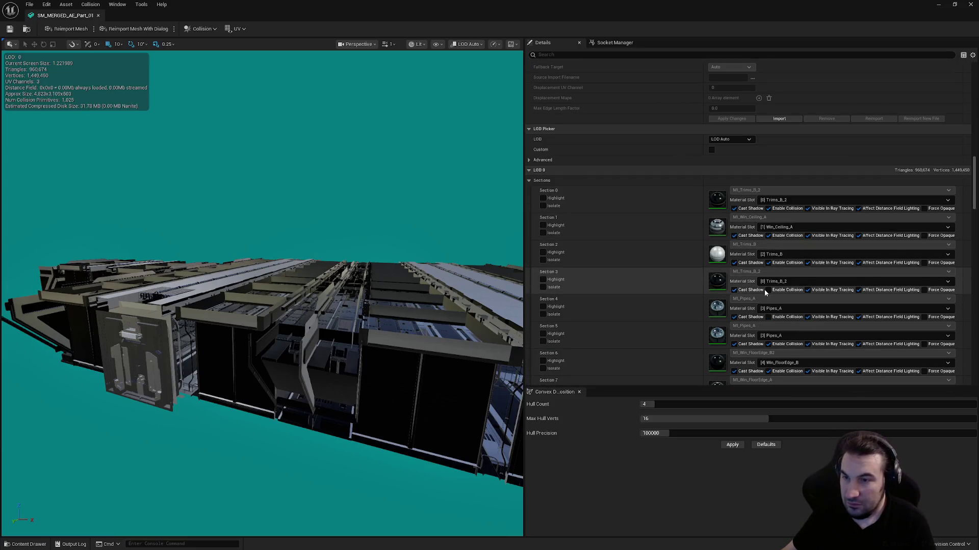
pyautogui.click(768, 343)
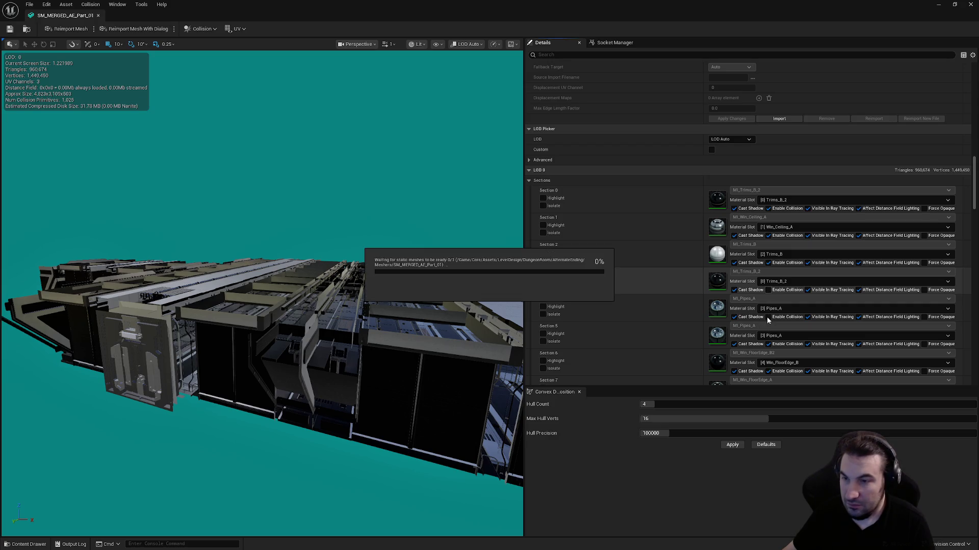
pyautogui.click(778, 291)
pyautogui.scroll(-5, 796, 280)
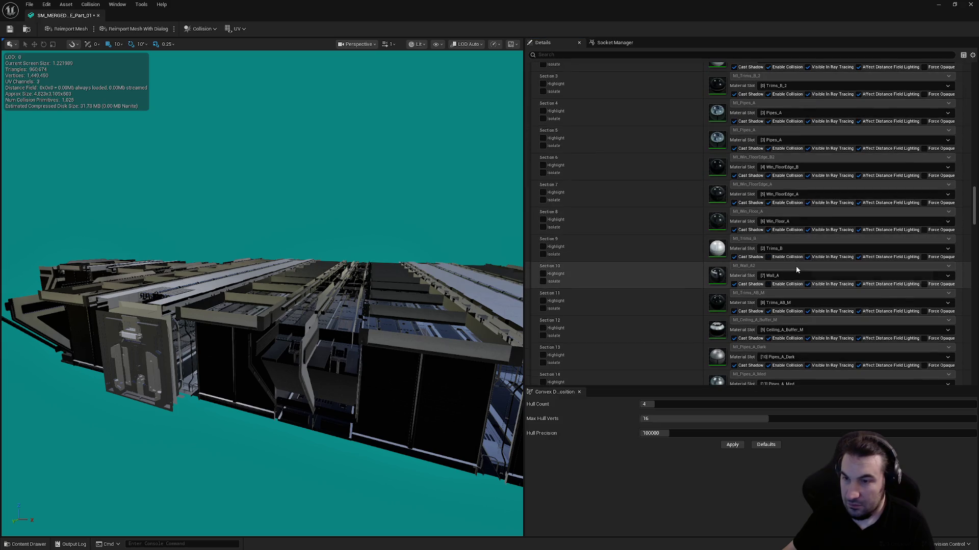
pyautogui.click(768, 285)
# - Enable collision for WallBuffer_B and Section 34; disable it for WhiteMetal and Metal_A
pyautogui.scroll(-3, 797, 225)
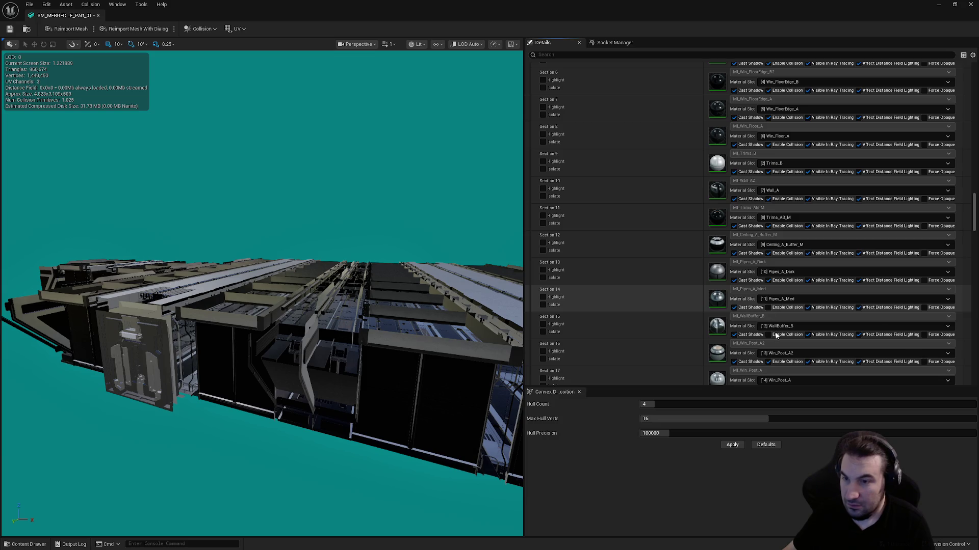
pyautogui.click(773, 335)
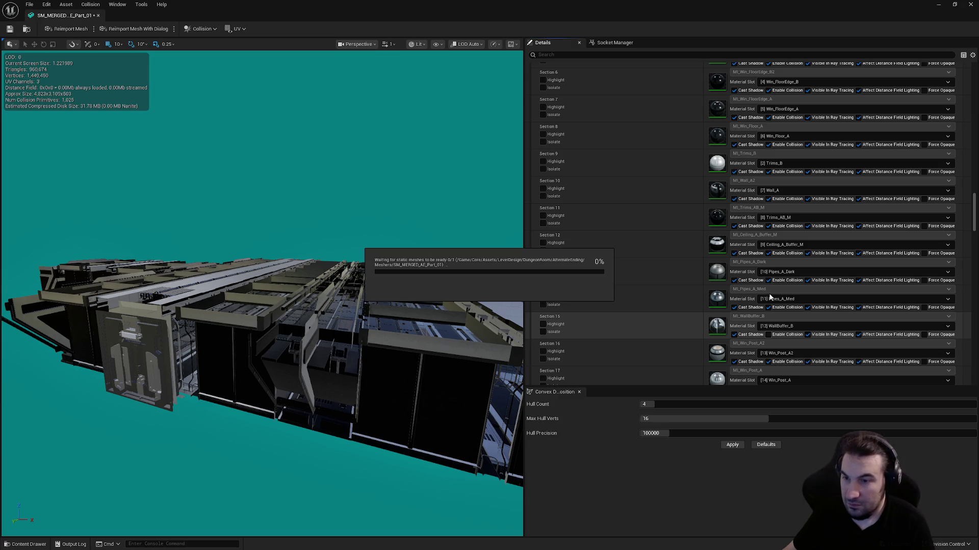
pyautogui.scroll(-7, 799, 270)
pyautogui.scroll(-3, 802, 265)
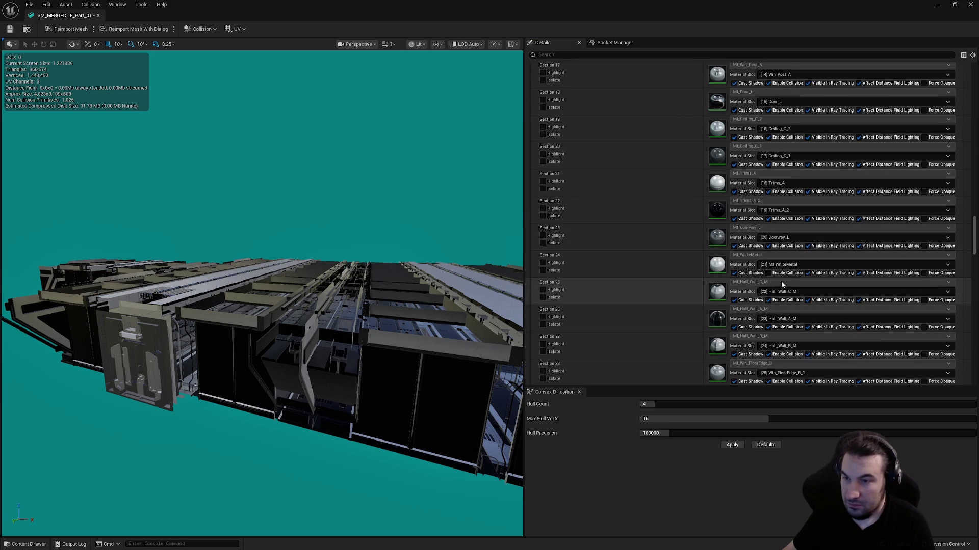
pyautogui.click(790, 274)
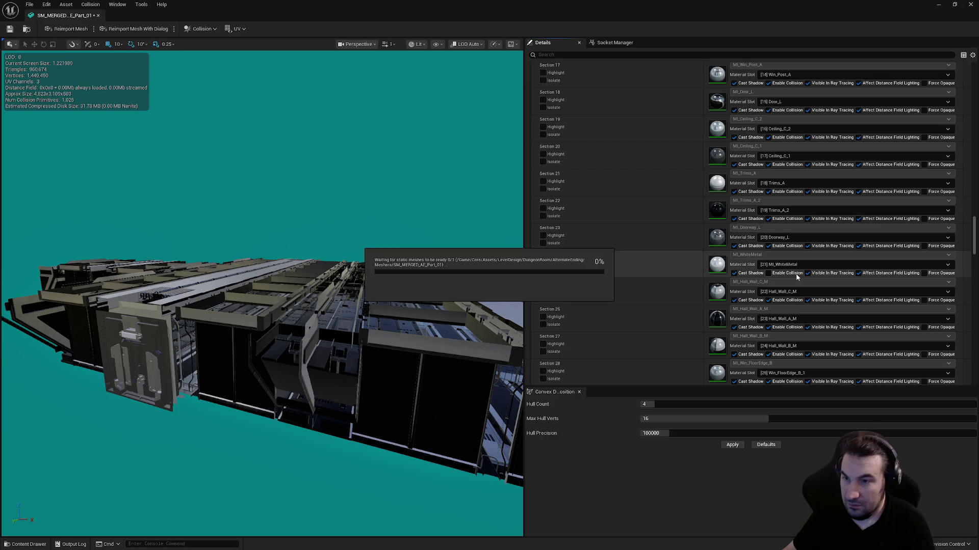
pyautogui.scroll(-7, 796, 275)
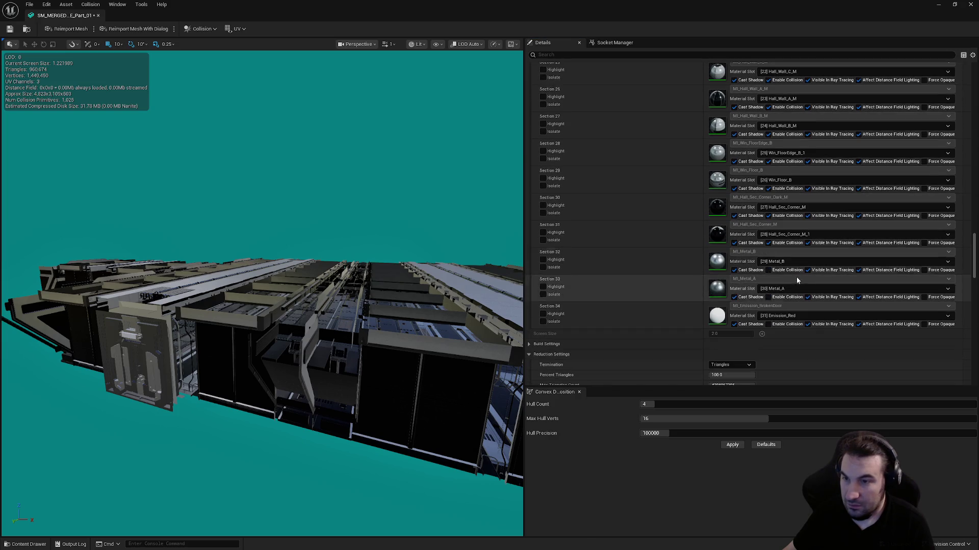
pyautogui.click(772, 298)
pyautogui.click(786, 325)
pyautogui.scroll(-5, 785, 326)
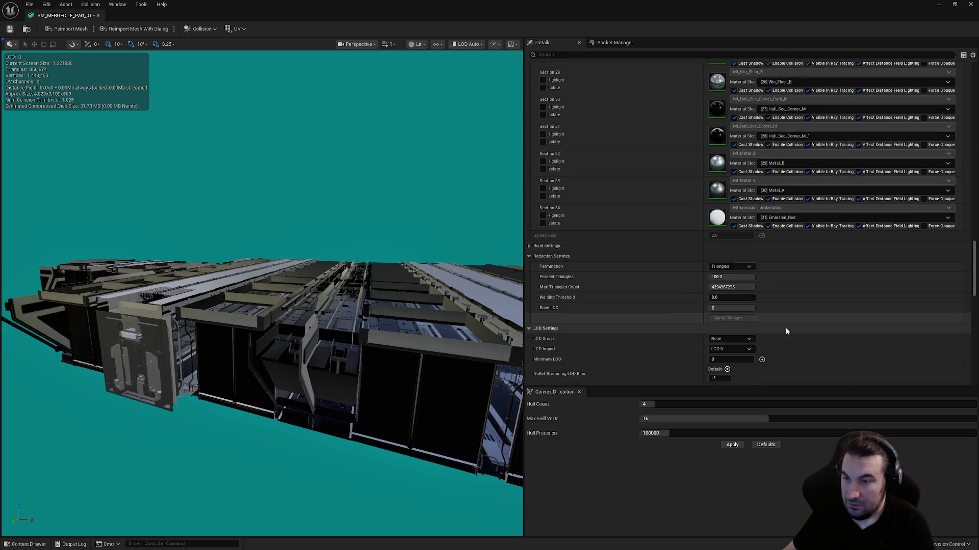
# - Pick LargeProp as Part_01's LOD Group, then cancel the confirmation so it stays None
pyautogui.click(727, 217)
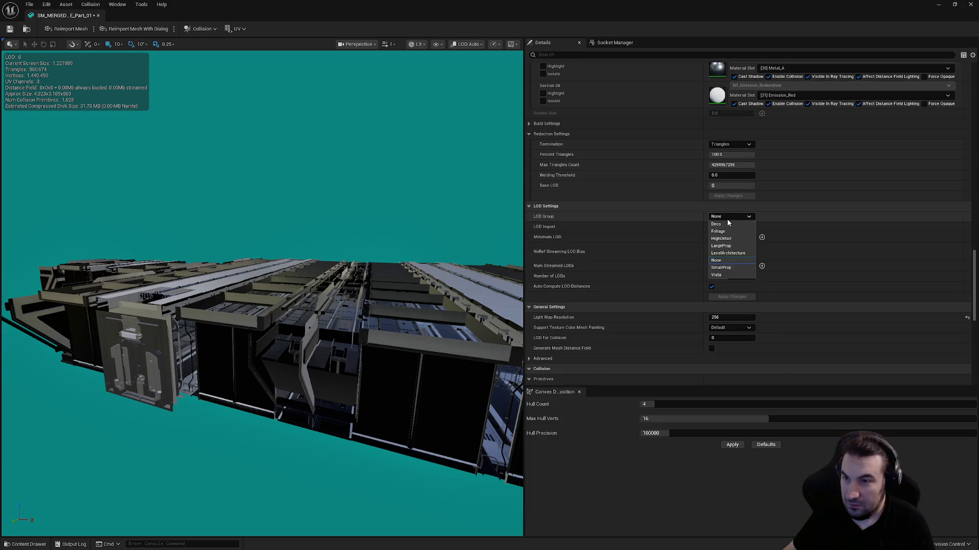
pyautogui.click(734, 247)
pyautogui.click(540, 294)
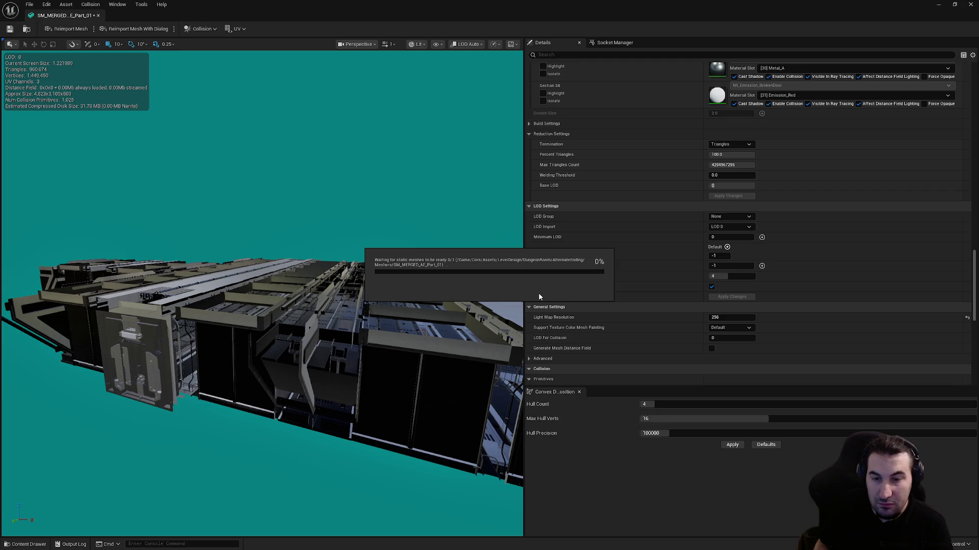
# - Bring the Steam library window to the front through the Windows Start menu
pyautogui.press('super')
pyautogui.moveTo(439, 541)
pyautogui.press('super')
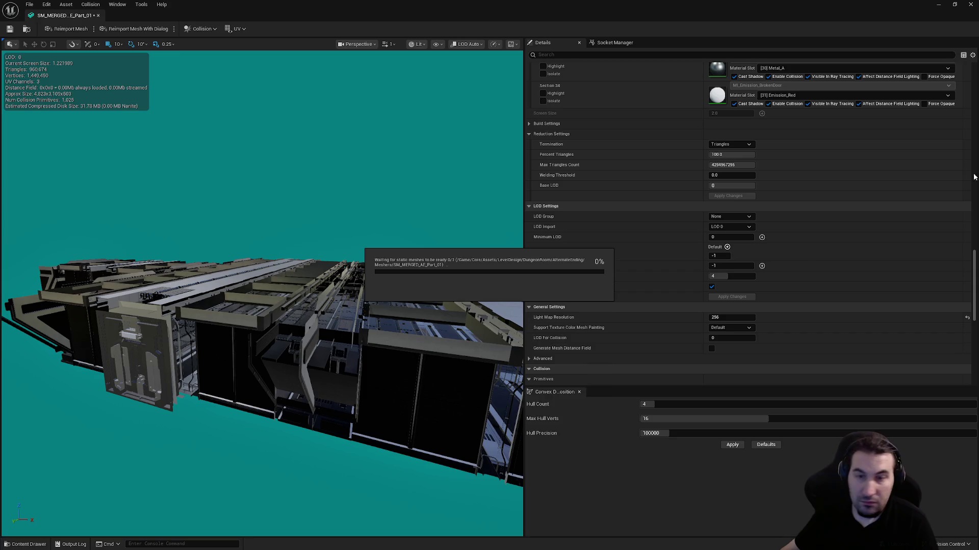
pyautogui.press('super')
pyautogui.moveTo(459, 548)
pyautogui.press('super')
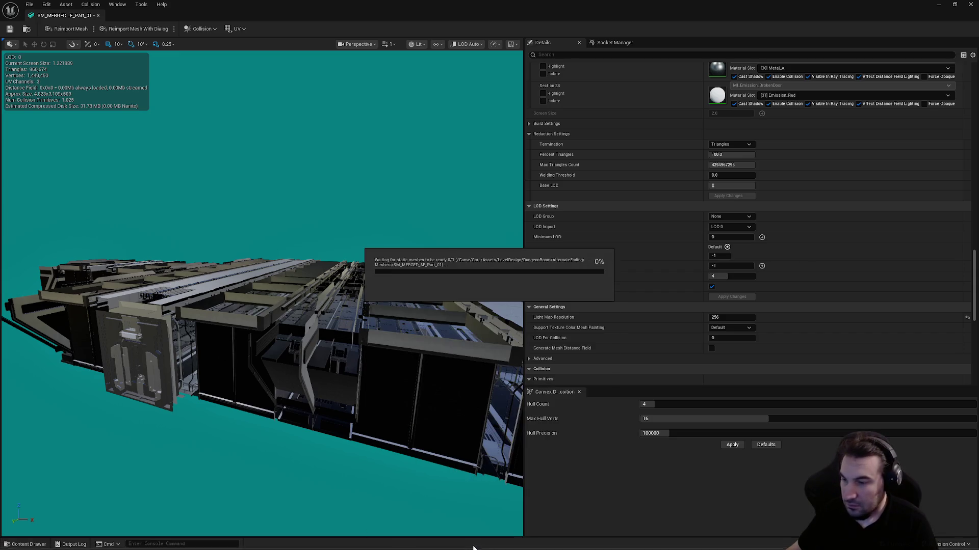
pyautogui.press('super')
pyautogui.click(472, 542)
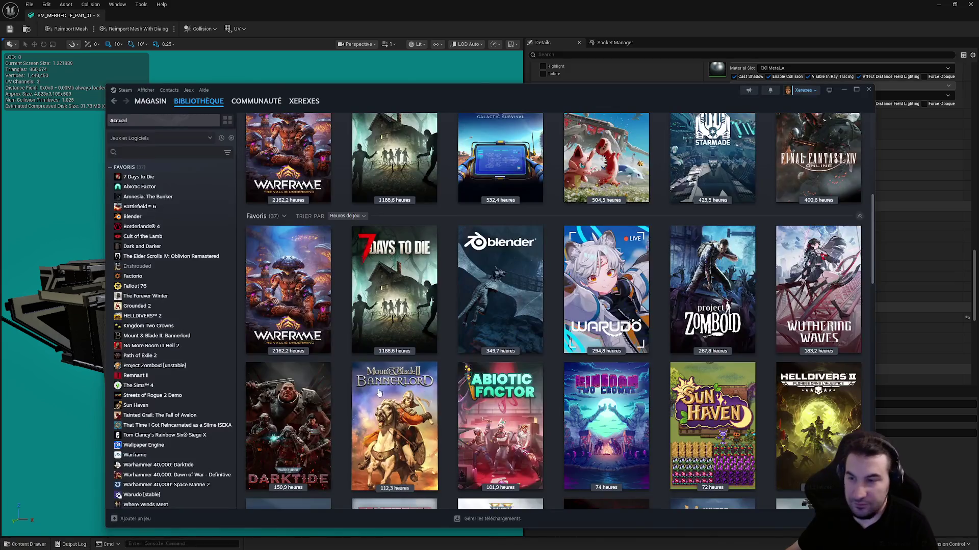
# - Move the Steam library window aside and minimize it to reveal the Unreal editor
pyautogui.moveTo(473, 90); pyautogui.dragTo(978, 92)
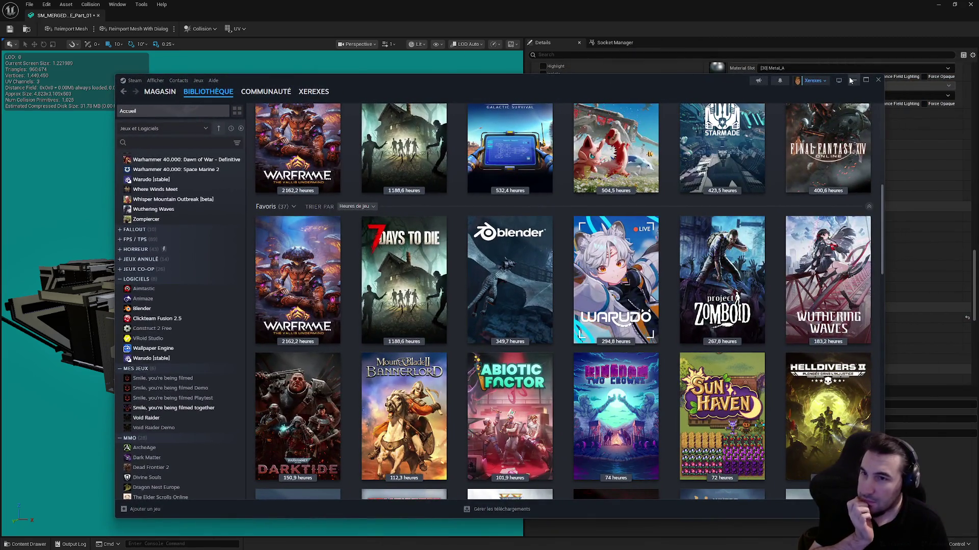
pyautogui.click(850, 81)
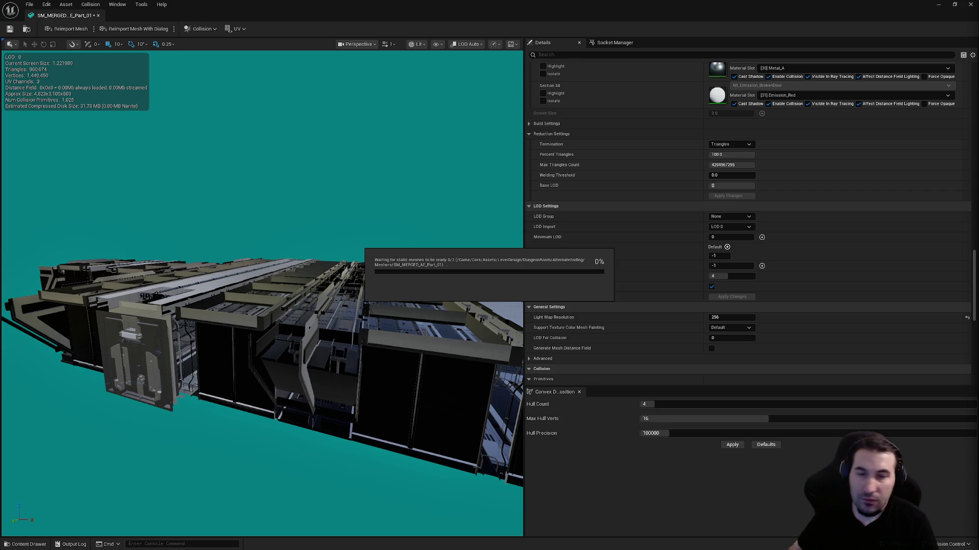
pyautogui.press('super')
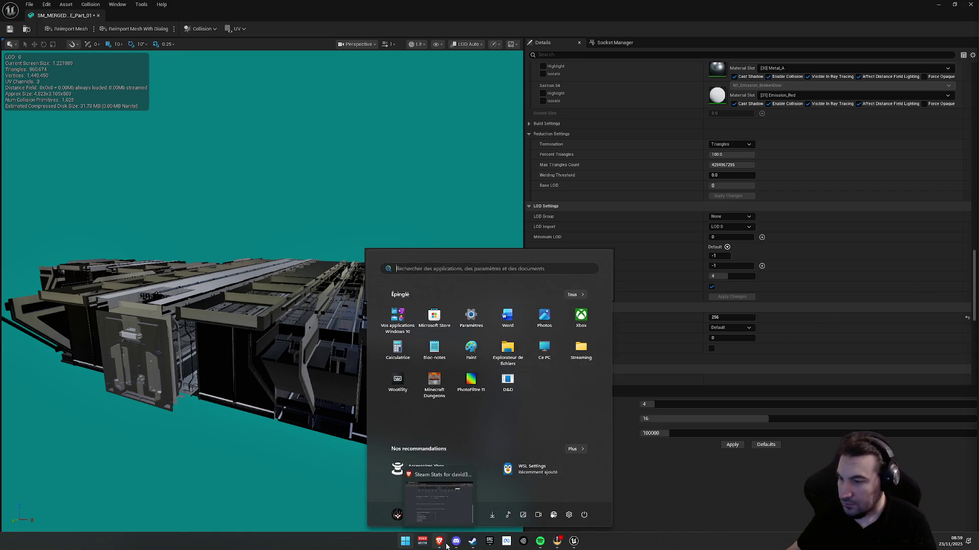
pyautogui.press('super')
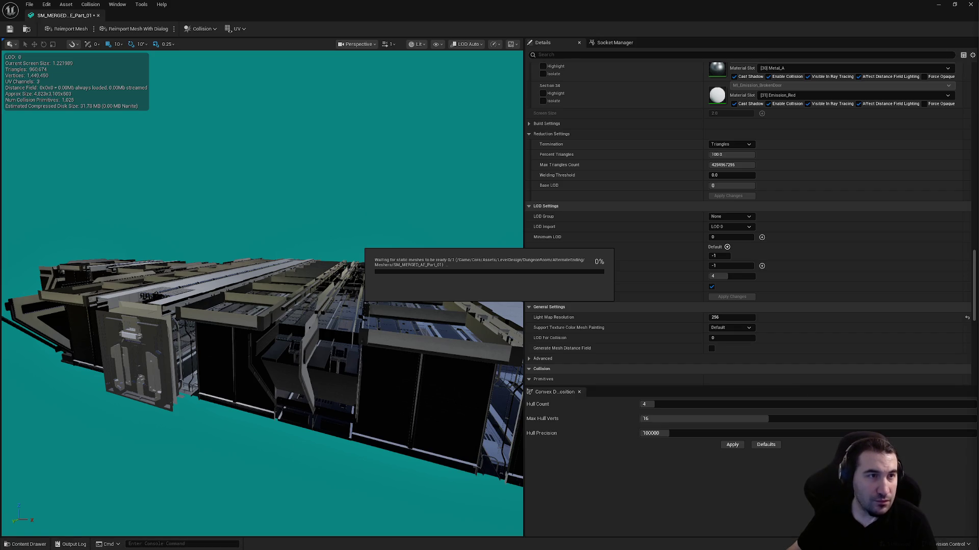